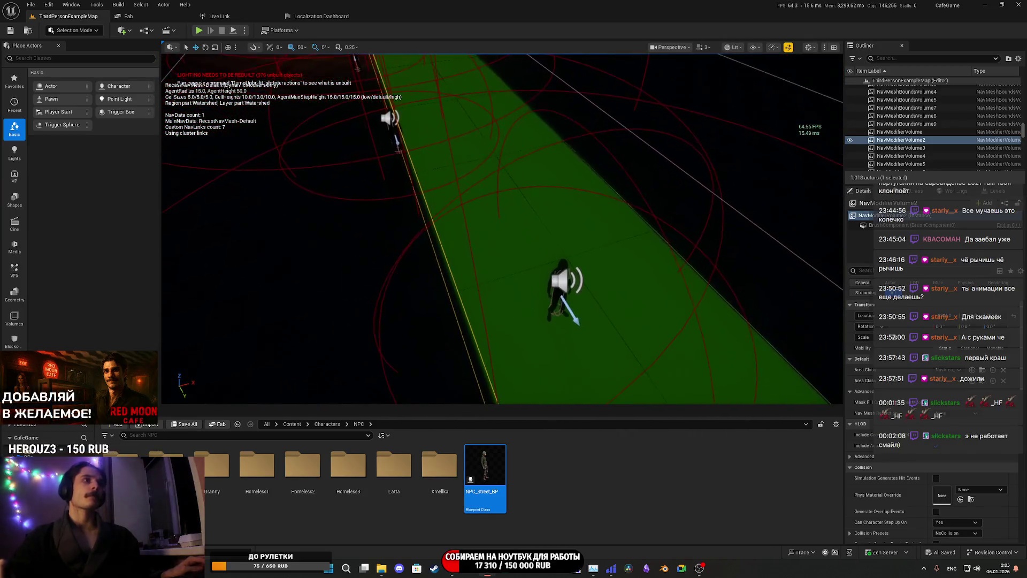
{"action": "left_click", "coordinate": [567, 292]}
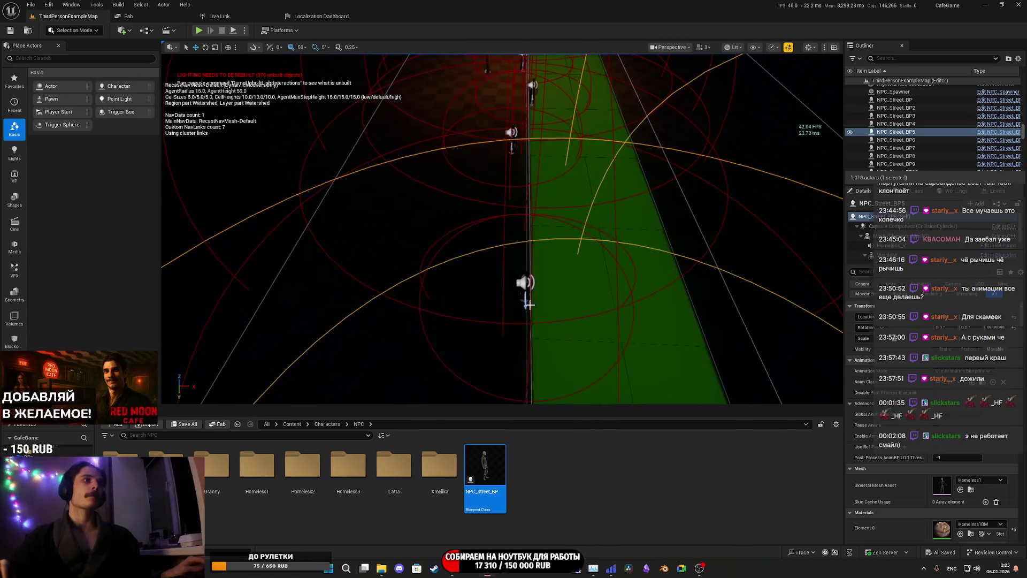
{"action": "left_click", "coordinate": [751, 86]}
{"action": "scroll", "coordinate": [598, 250], "scroll_direction": "down", "scroll_amount": 2}
{"action": "left_click", "coordinate": [518, 302], "text": "ctrl"}
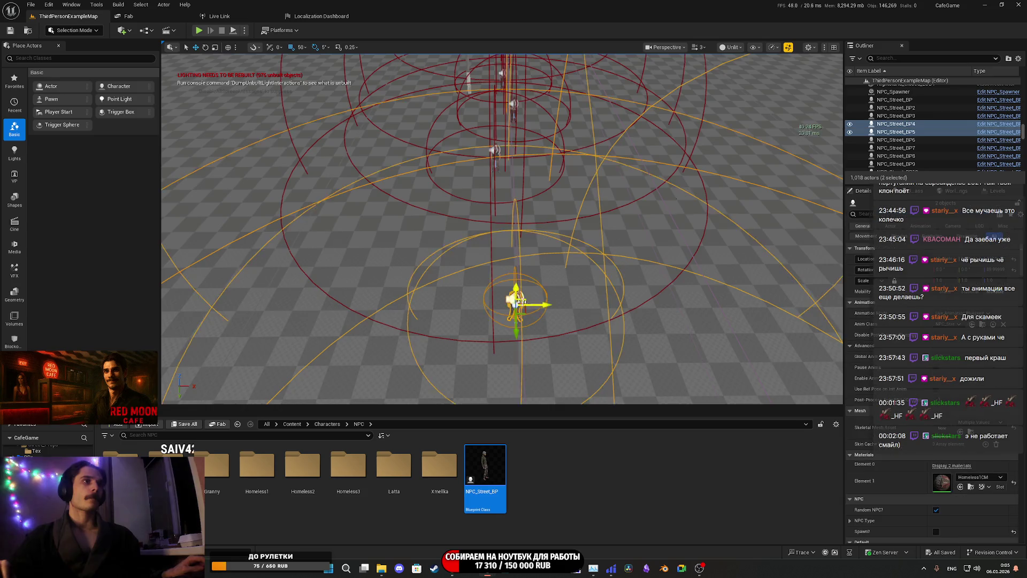
{"action": "left_click", "coordinate": [559, 207], "text": "ctrl"}
{"action": "left_click", "coordinate": [530, 150], "text": "ctrl"}
{"action": "scroll", "coordinate": [552, 207], "scroll_direction": "up", "scroll_amount": 3}
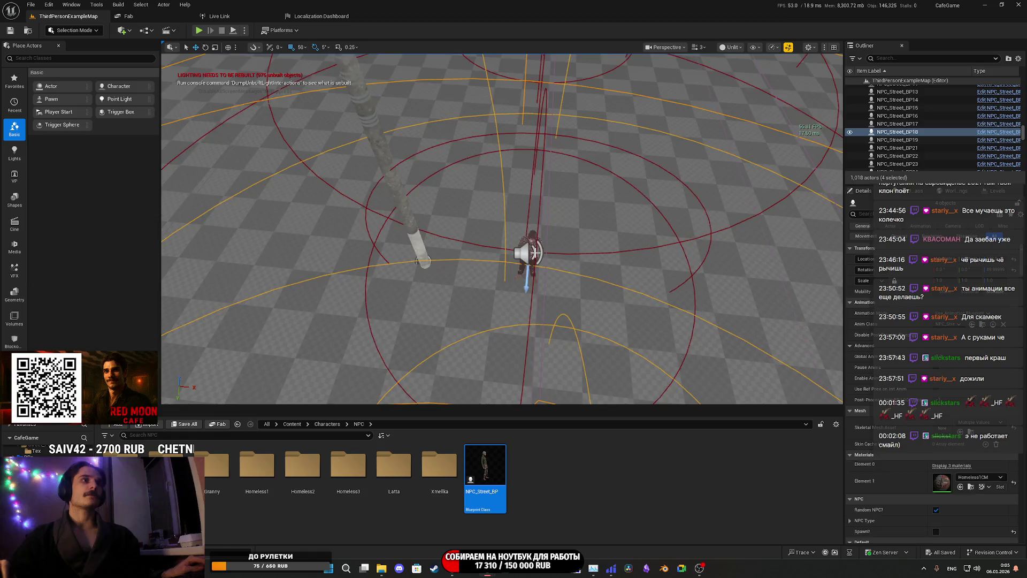
{"action": "left_click", "coordinate": [493, 244], "text": "ctrl"}
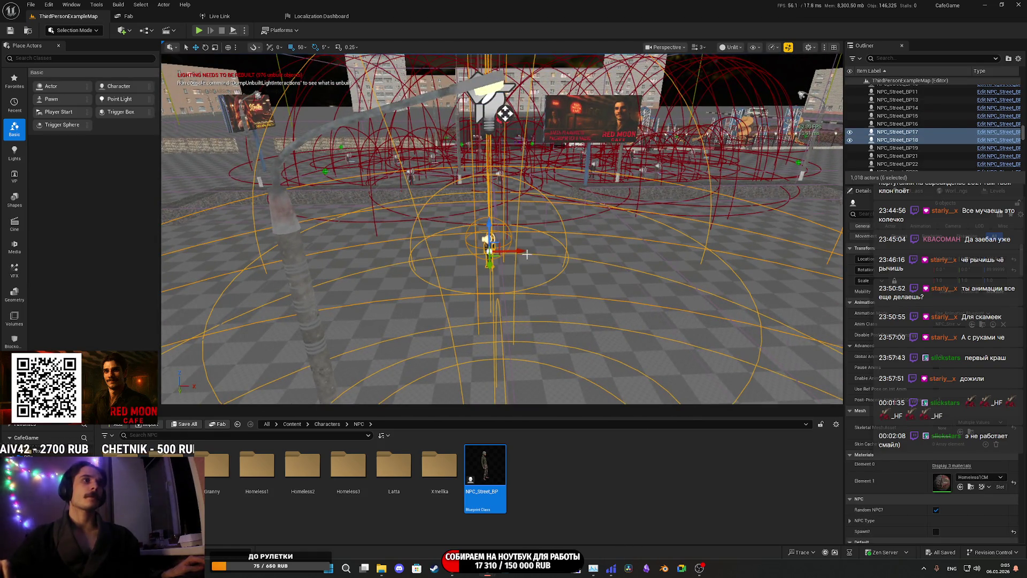
{"action": "mouse_move", "coordinate": [528, 251]}
{"action": "left_mouse_down"}
{"action": "mouse_move", "coordinate": [554, 253]}
{"action": "mouse_move", "coordinate": [495, 242]}
{"action": "mouse_move", "coordinate": [493, 230]}
{"action": "mouse_move", "coordinate": [519, 217]}
{"action": "mouse_move", "coordinate": [519, 185]}
{"action": "left_mouse_up"}
{"action": "key", "text": "p"}
{"action": "key", "text": "f"}
{"action": "left_click", "coordinate": [546, 269]}
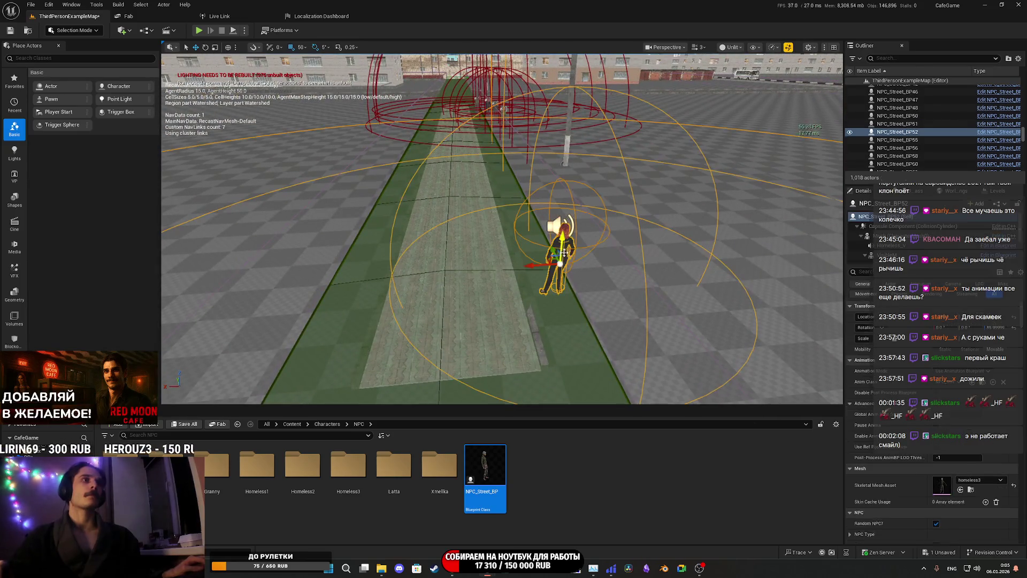
{"action": "left_click_drag", "start_coordinate": [546, 269], "coordinate": [500, 298]}
{"action": "left_click", "coordinate": [539, 279]}
{"action": "left_click", "coordinate": [522, 214], "text": "ctrl"}
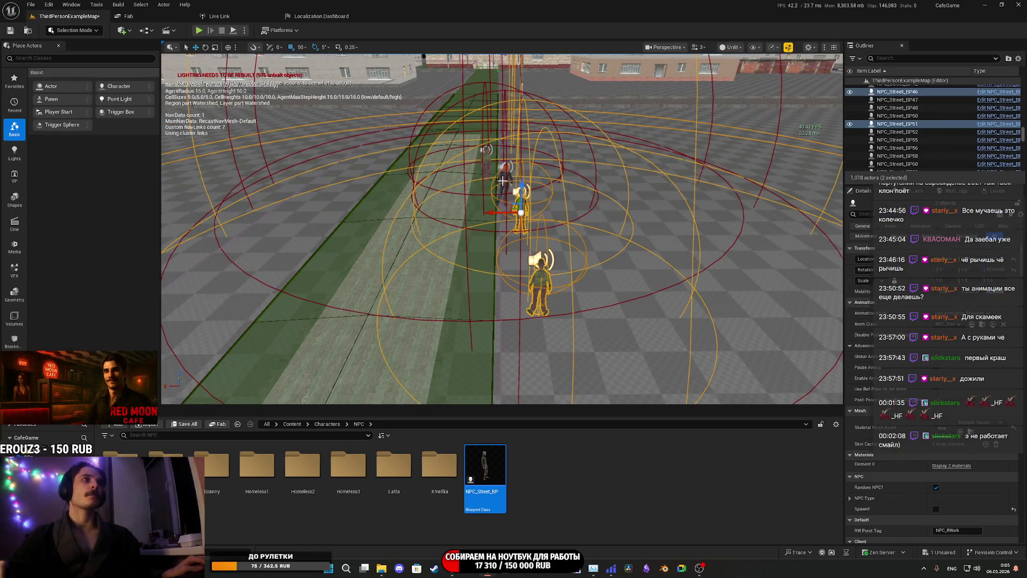
{"action": "left_click", "coordinate": [512, 198], "text": "ctrl"}
{"action": "mouse_move", "coordinate": [512, 198]}
{"action": "left_mouse_down"}
{"action": "mouse_move", "coordinate": [512, 187]}
{"action": "mouse_move", "coordinate": [186, 429]}
{"action": "left_mouse_up"}
{"action": "left_click", "coordinate": [515, 299]}
{"action": "key", "text": "s"}
{"action": "left_click", "coordinate": [186, 426]}
{"action": "left_click", "coordinate": [578, 375]}
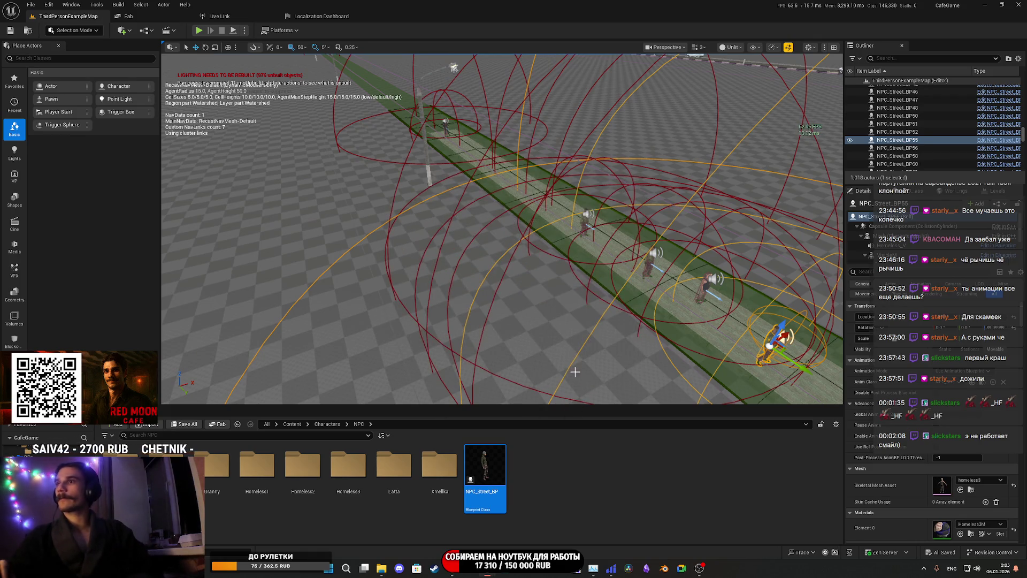
{"action": "mouse_move", "coordinate": [696, 262]}
{"action": "left_mouse_down"}
{"action": "mouse_move", "coordinate": [674, 139]}
{"action": "mouse_move", "coordinate": [653, 123]}
{"action": "mouse_move", "coordinate": [589, 225]}
{"action": "mouse_move", "coordinate": [578, 251]}
{"action": "mouse_move", "coordinate": [578, 329]}
{"action": "mouse_move", "coordinate": [567, 343]}
{"action": "mouse_move", "coordinate": [556, 321]}
{"action": "mouse_move", "coordinate": [557, 347]}
{"action": "left_mouse_up"}
{"action": "key", "text": "Delete"}
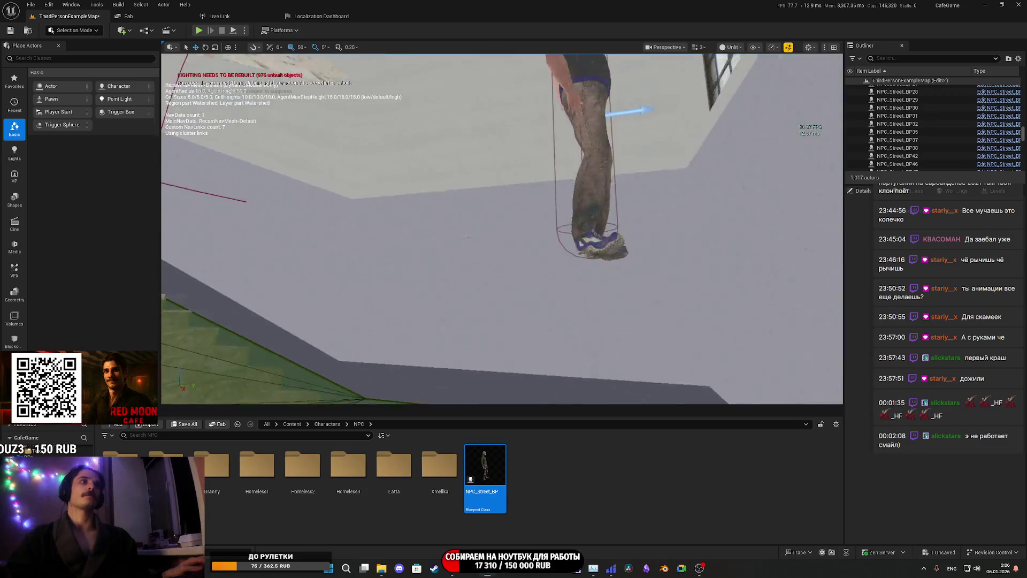
{"action": "left_click", "coordinate": [580, 219]}
{"action": "key", "text": "Delete"}
{"action": "left_click_drag", "start_coordinate": [581, 218], "coordinate": [373, 305]}
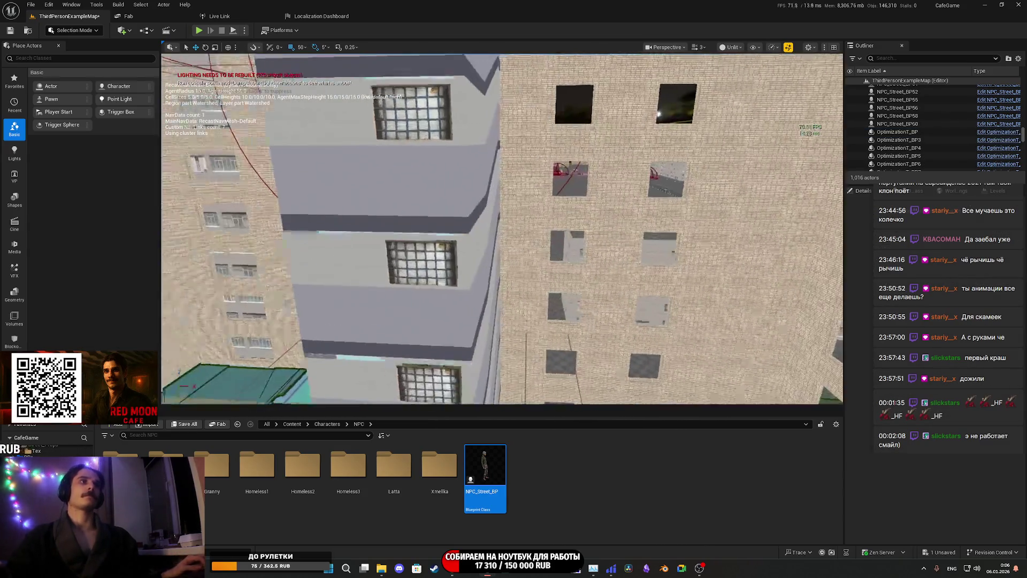
{"action": "mouse_move", "coordinate": [373, 305]}
{"action": "left_mouse_down"}
{"action": "mouse_move", "coordinate": [407, 321]}
{"action": "mouse_move", "coordinate": [385, 347]}
{"action": "mouse_move", "coordinate": [364, 289]}
{"action": "mouse_move", "coordinate": [374, 278]}
{"action": "mouse_move", "coordinate": [385, 289]}
{"action": "mouse_move", "coordinate": [374, 300]}
{"action": "mouse_move", "coordinate": [380, 284]}
{"action": "mouse_move", "coordinate": [375, 294]}
{"action": "mouse_move", "coordinate": [348, 281]}
{"action": "mouse_move", "coordinate": [353, 299]}
{"action": "mouse_move", "coordinate": [358, 284]}
{"action": "mouse_move", "coordinate": [380, 287]}
{"action": "mouse_move", "coordinate": [385, 273]}
{"action": "mouse_move", "coordinate": [415, 353]}
{"action": "left_mouse_up"}
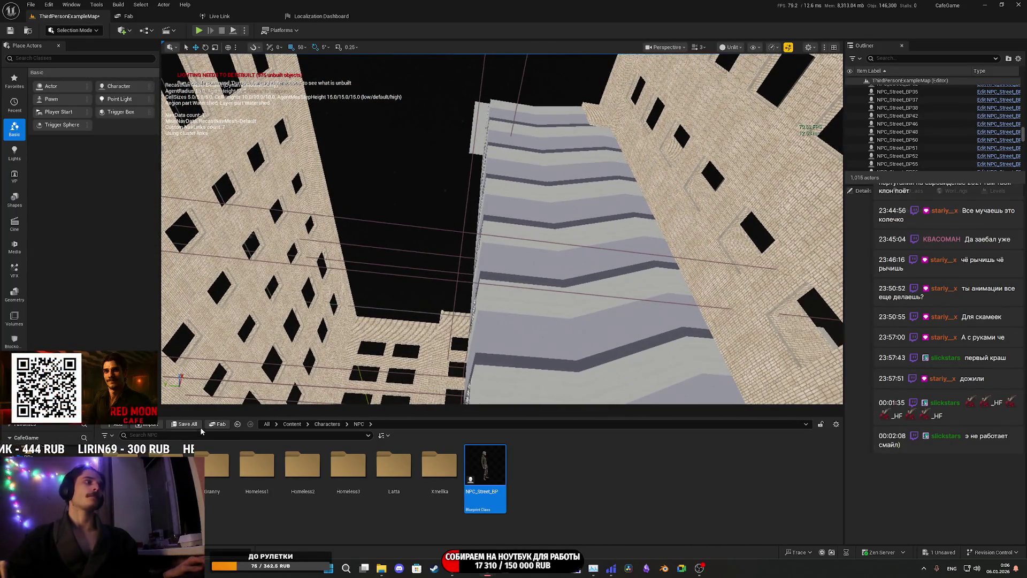
{"action": "left_click", "coordinate": [193, 424]}
{"action": "left_click", "coordinate": [583, 369]}
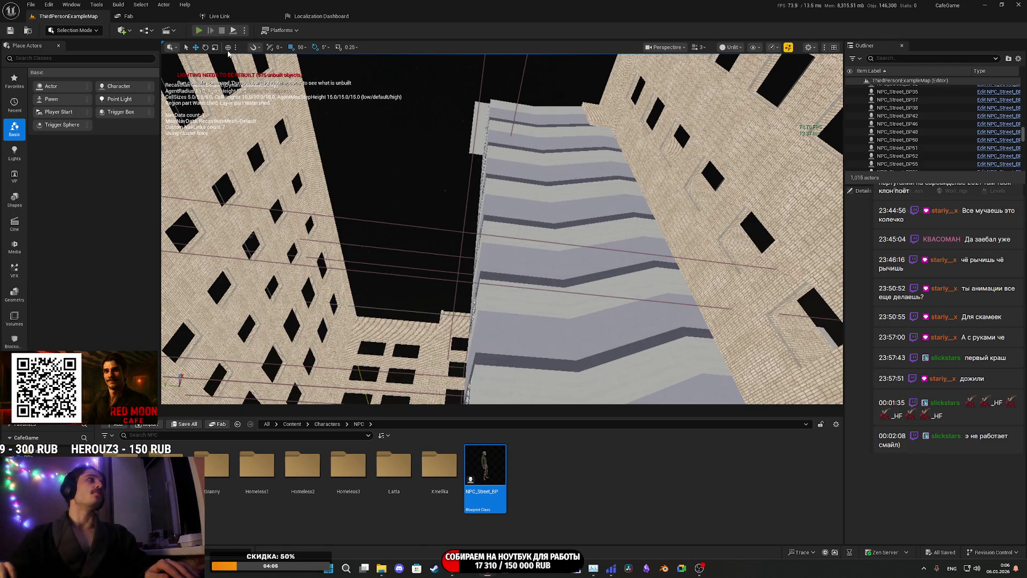
{"action": "left_click", "coordinate": [198, 30]}
{"action": "key", "text": "F11"}
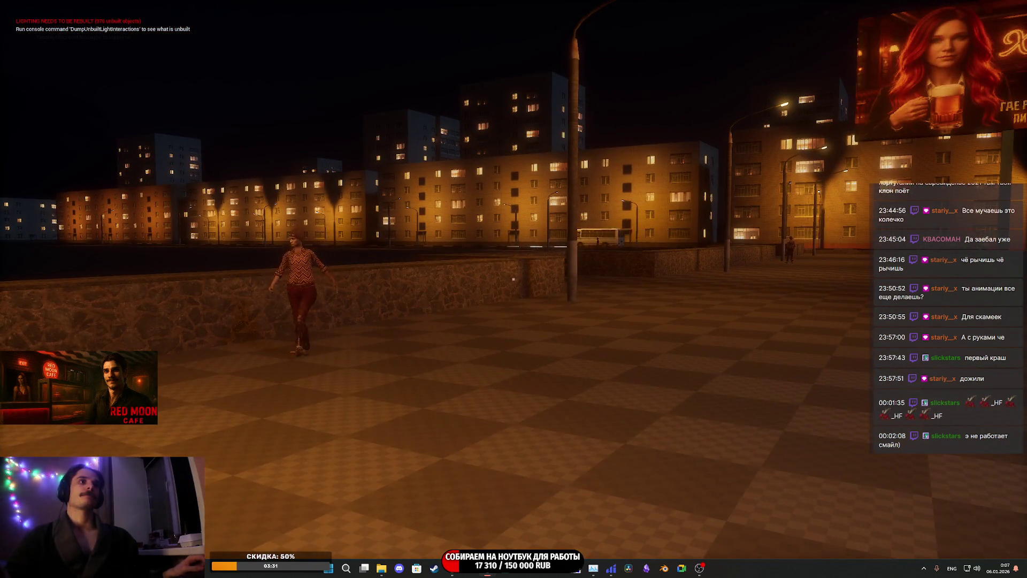
{"action": "key", "text": "F1"}
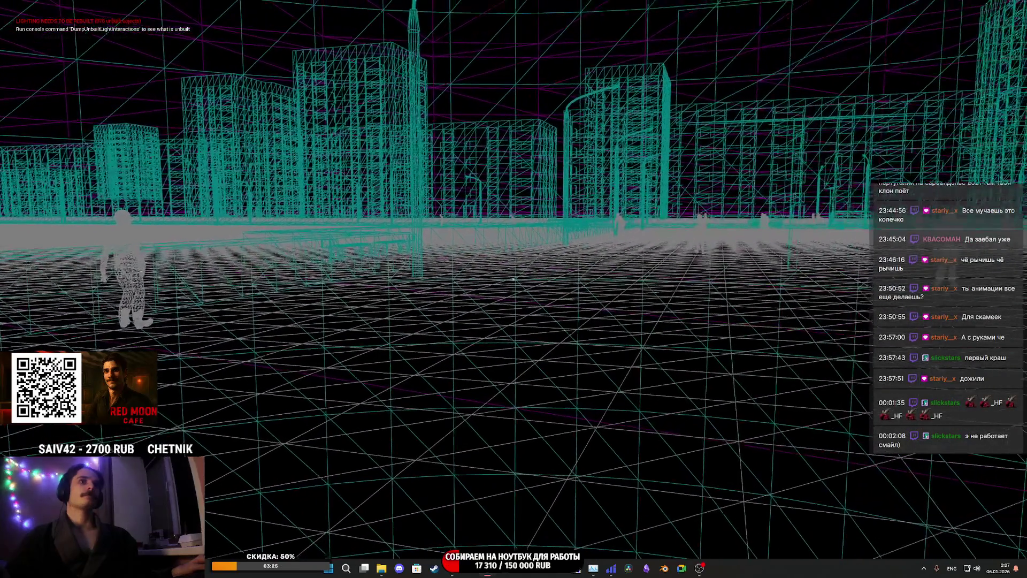
{"action": "key", "text": "F3"}
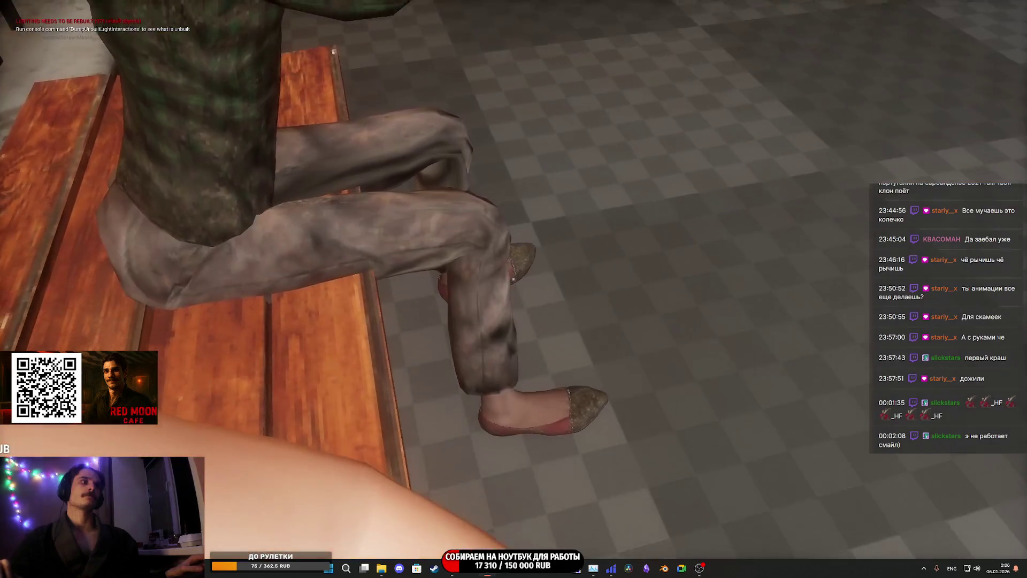
{"action": "key", "text": "s"}
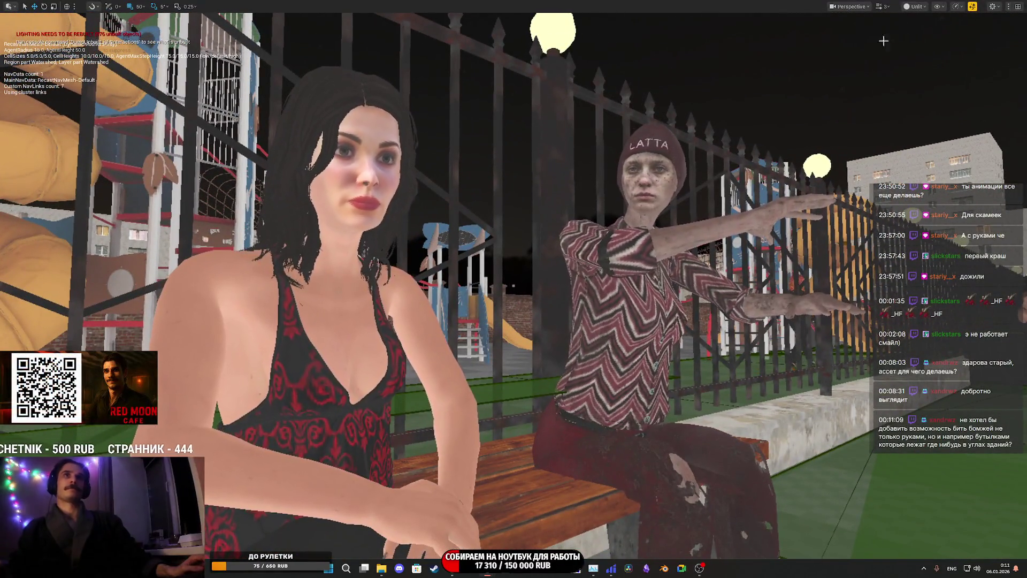
{"action": "left_click", "coordinate": [916, 6]}
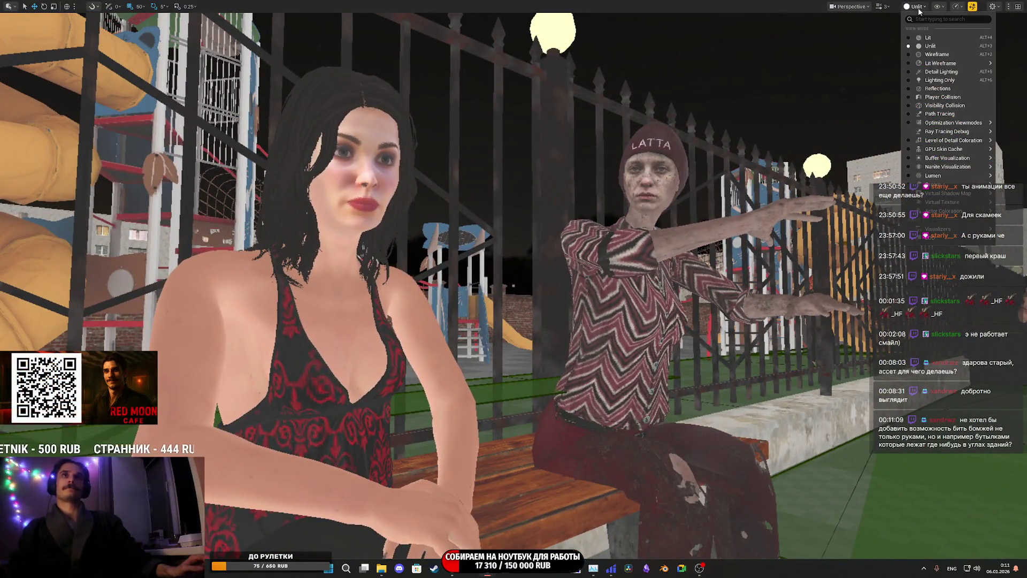
{"action": "left_click", "coordinate": [928, 37]}
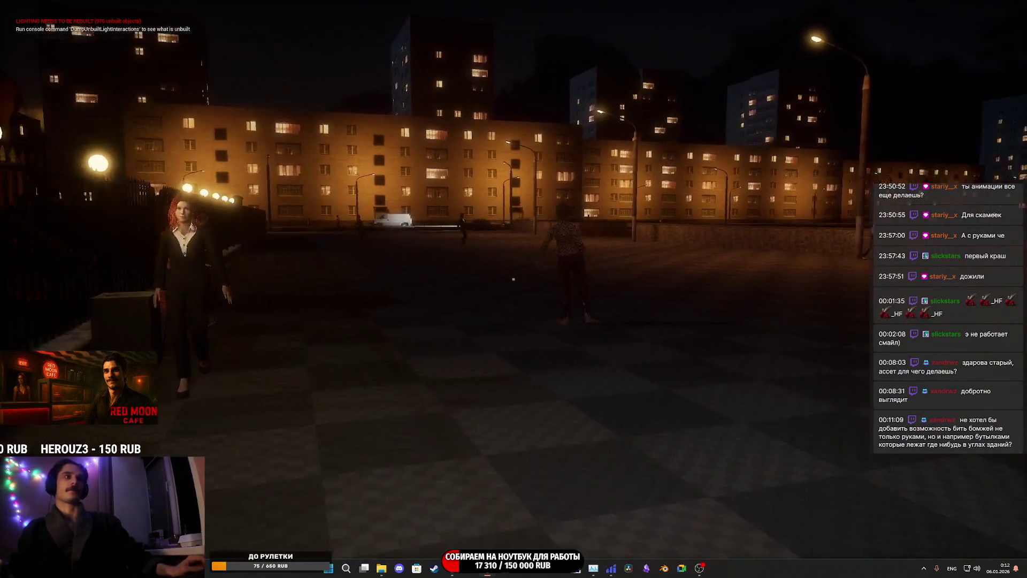
{"action": "key", "text": "w"}
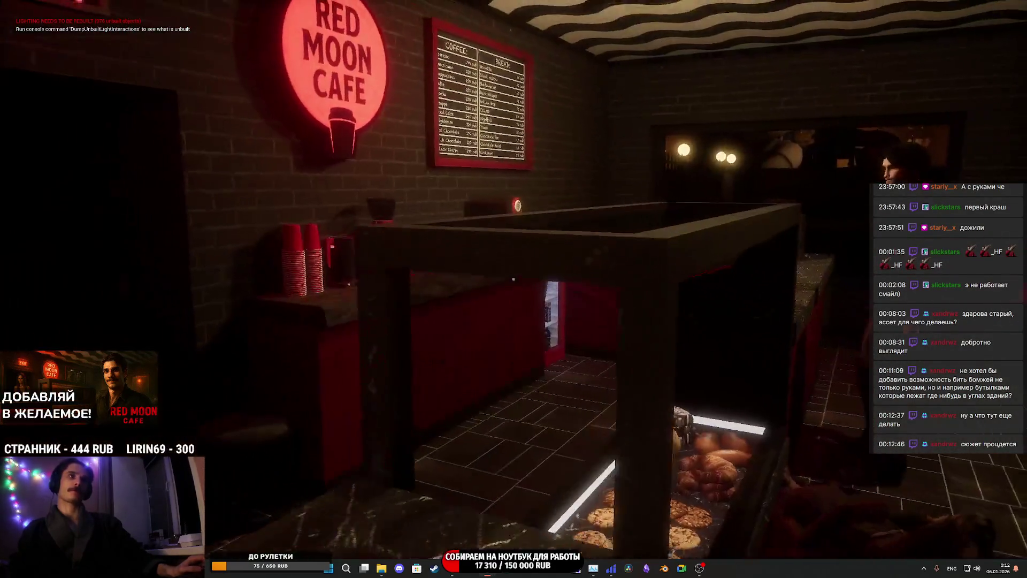
{"action": "key", "text": "w"}
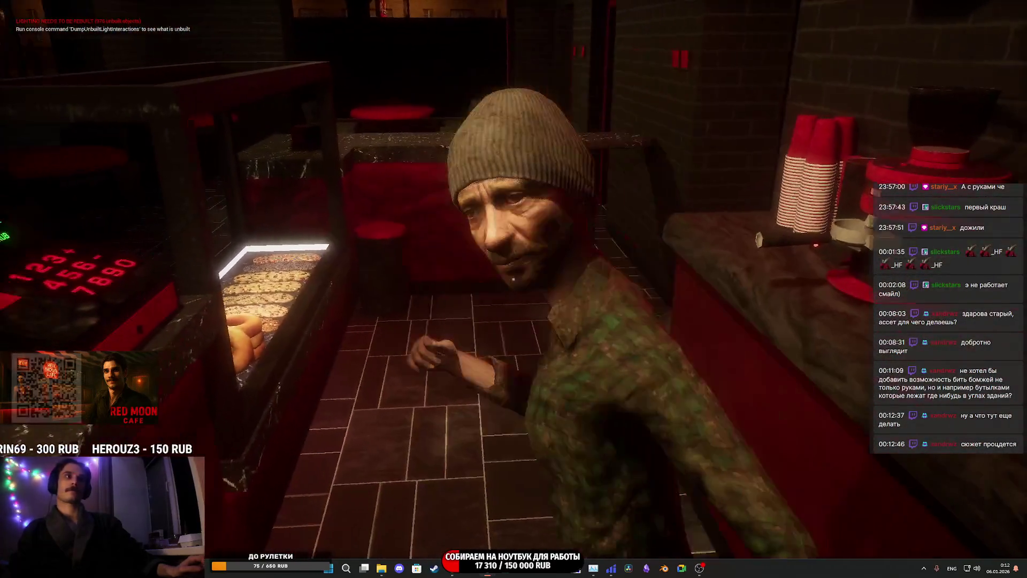
{"action": "left_click", "coordinate": [514, 279]}
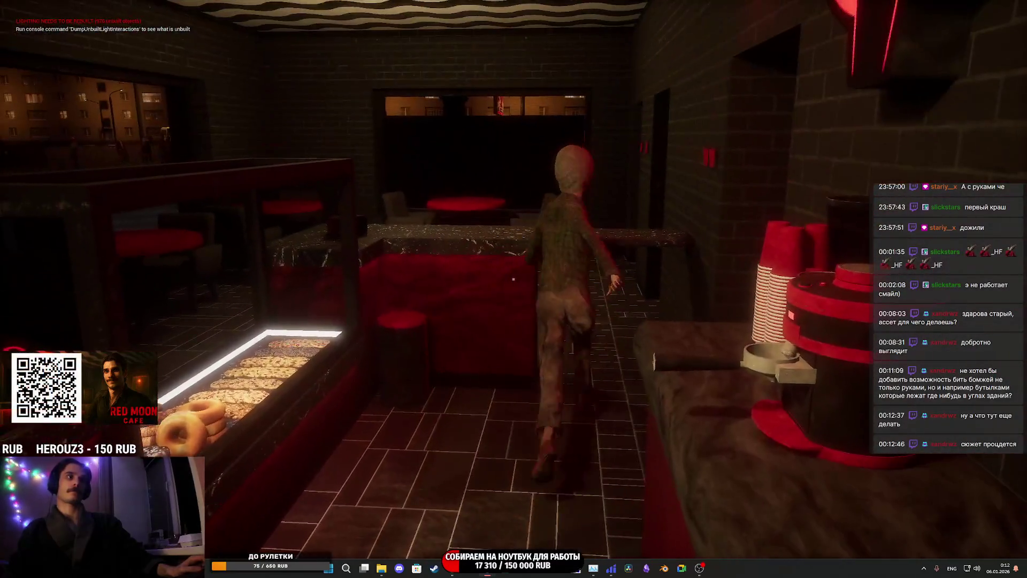
{"action": "mouse_move", "coordinate": [513, 279]}
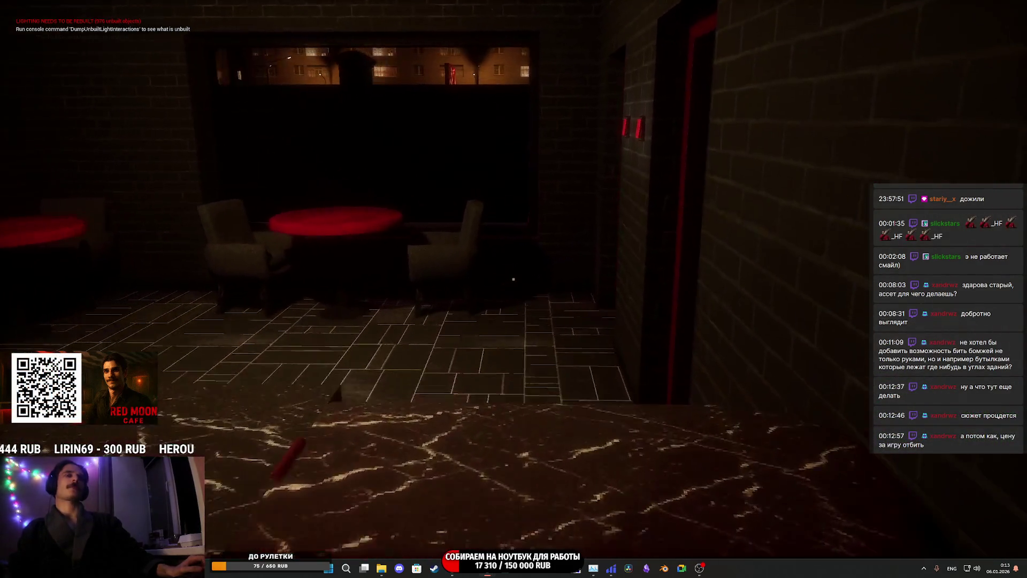
{"action": "key", "text": "e"}
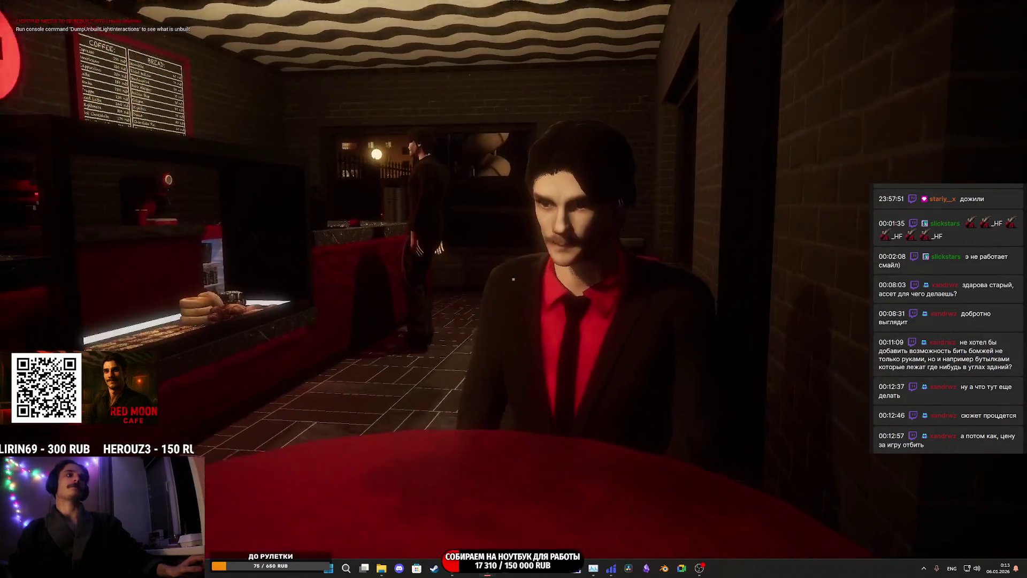
{"action": "key", "text": "e"}
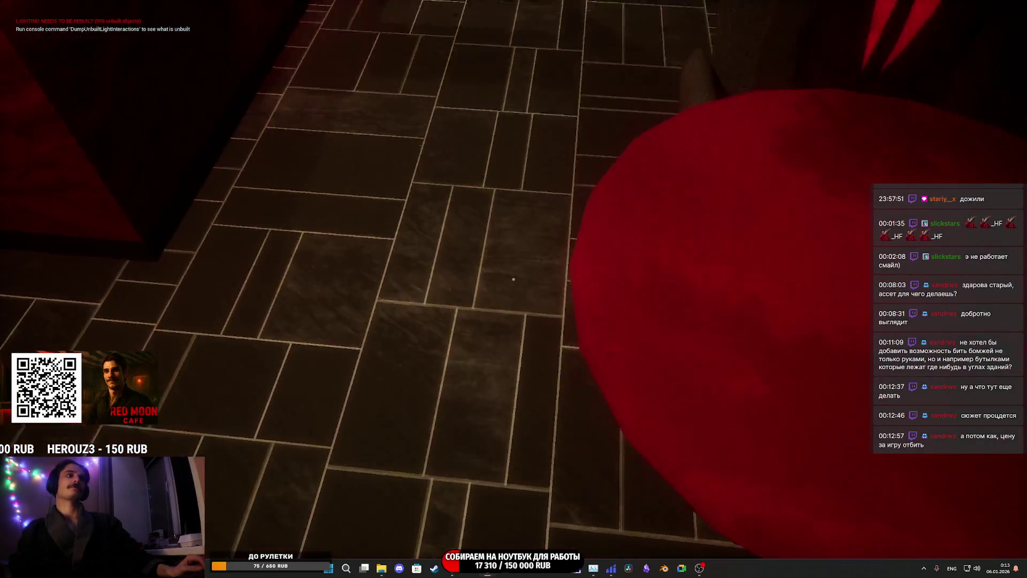
{"action": "key", "text": "w"}
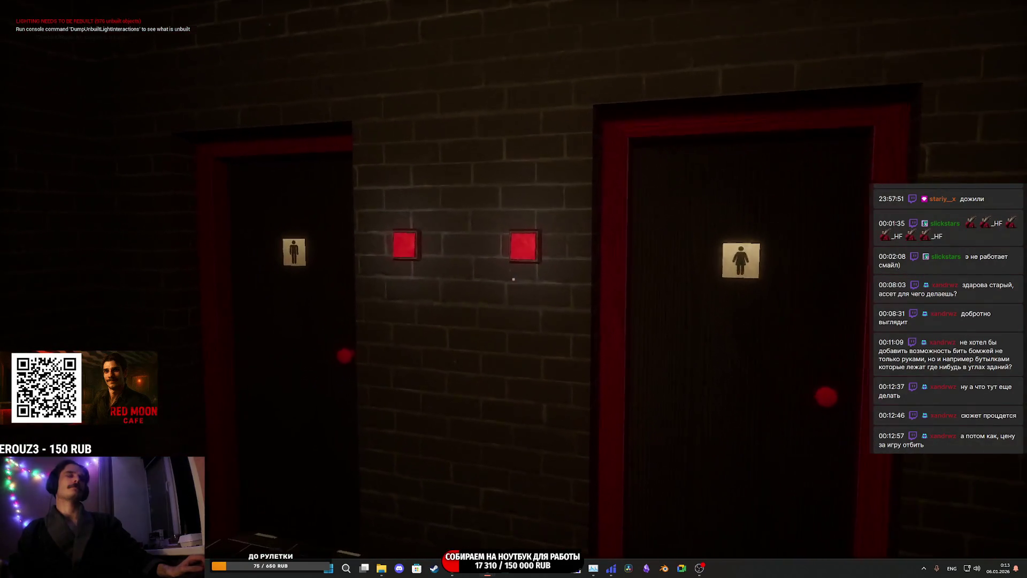
{"action": "key", "text": "w"}
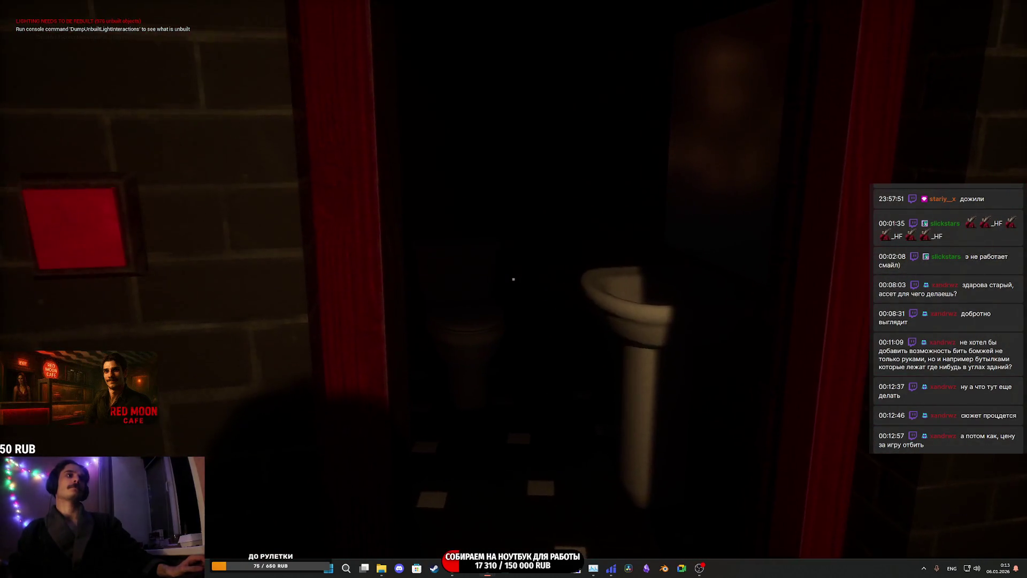
{"action": "key", "text": "w"}
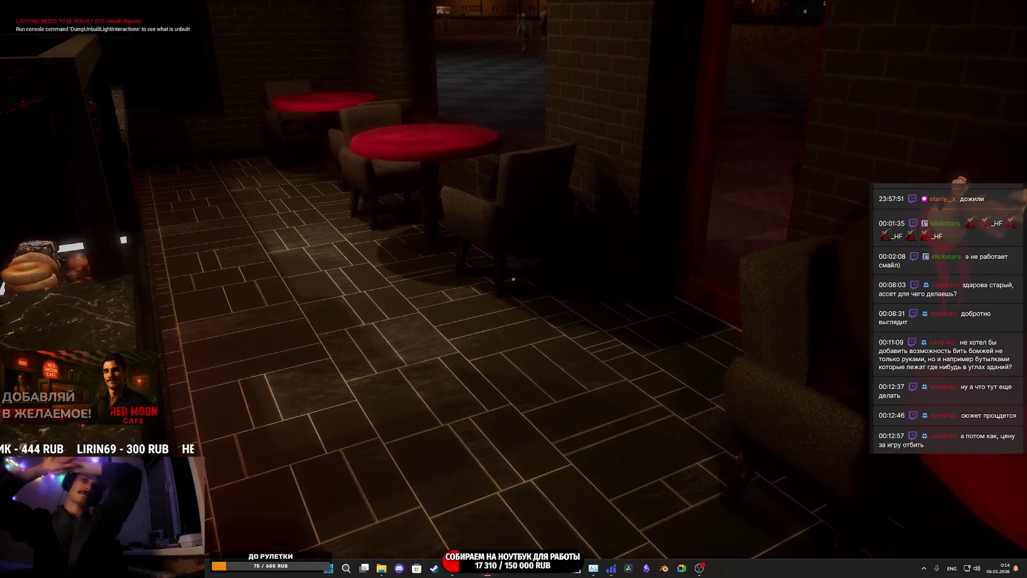
{"action": "key", "text": "s"}
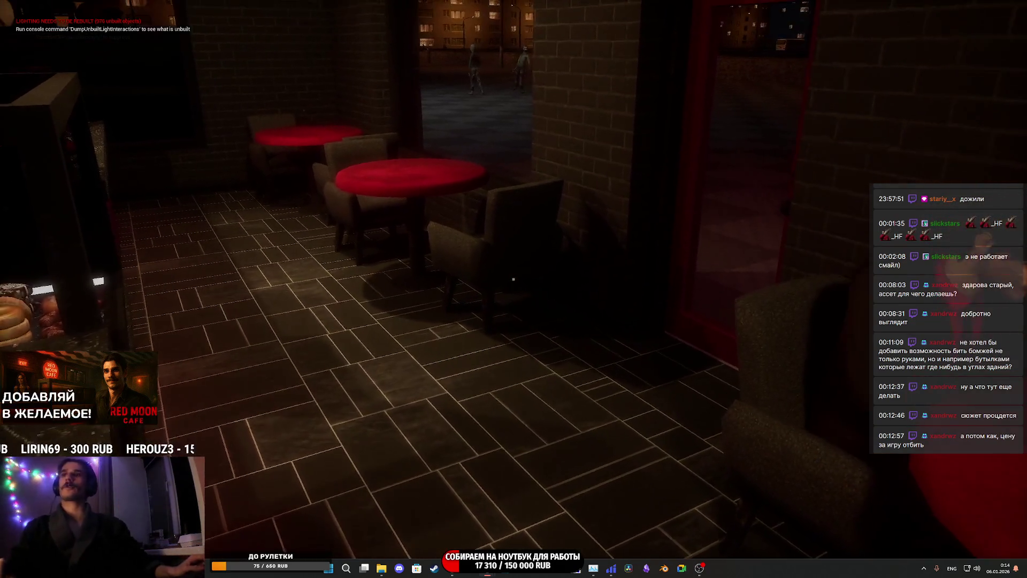
{"action": "key", "text": "w"}
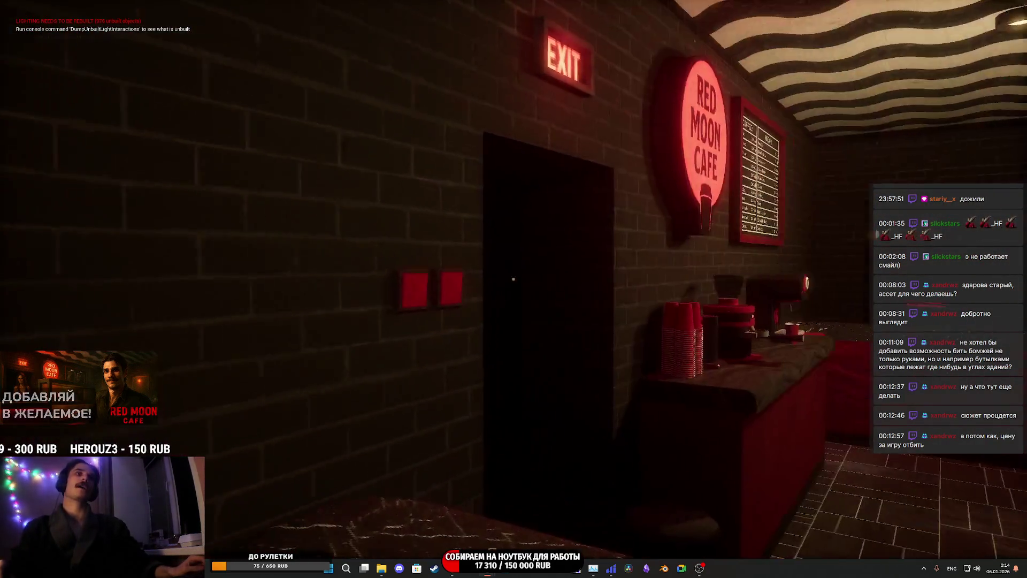
{"action": "key", "text": "w"}
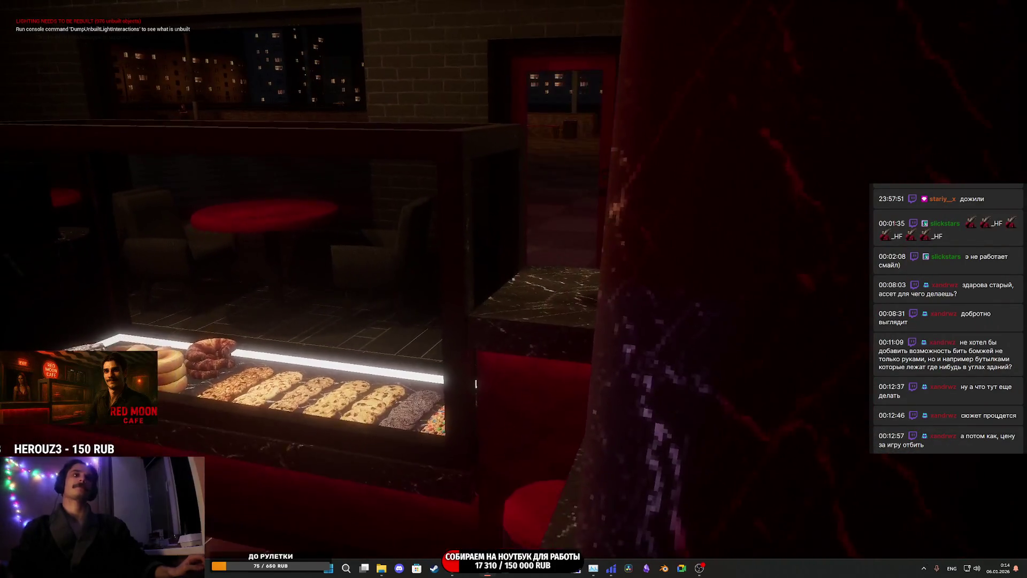
{"action": "key", "text": "w"}
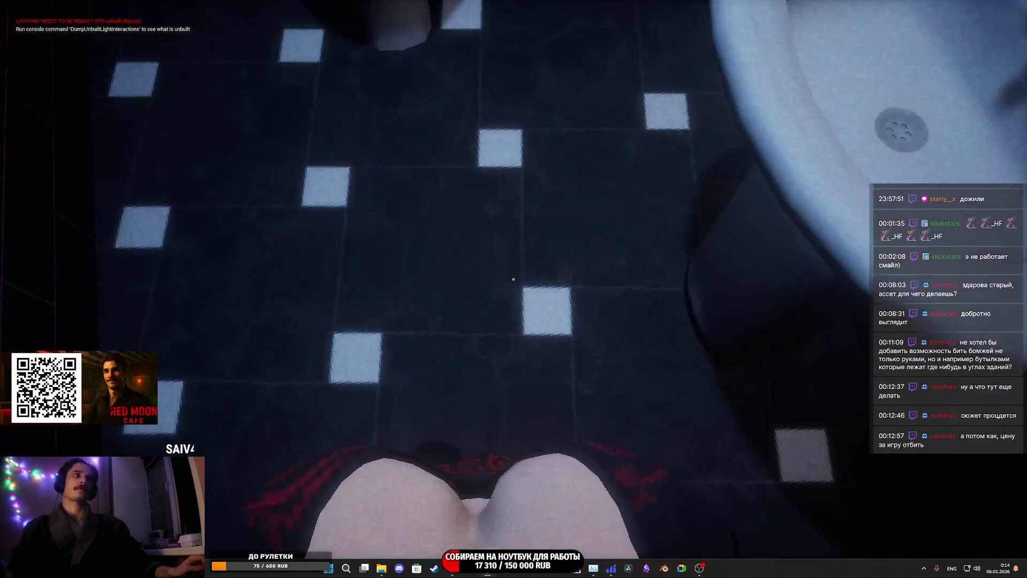
{"action": "key", "text": "e"}
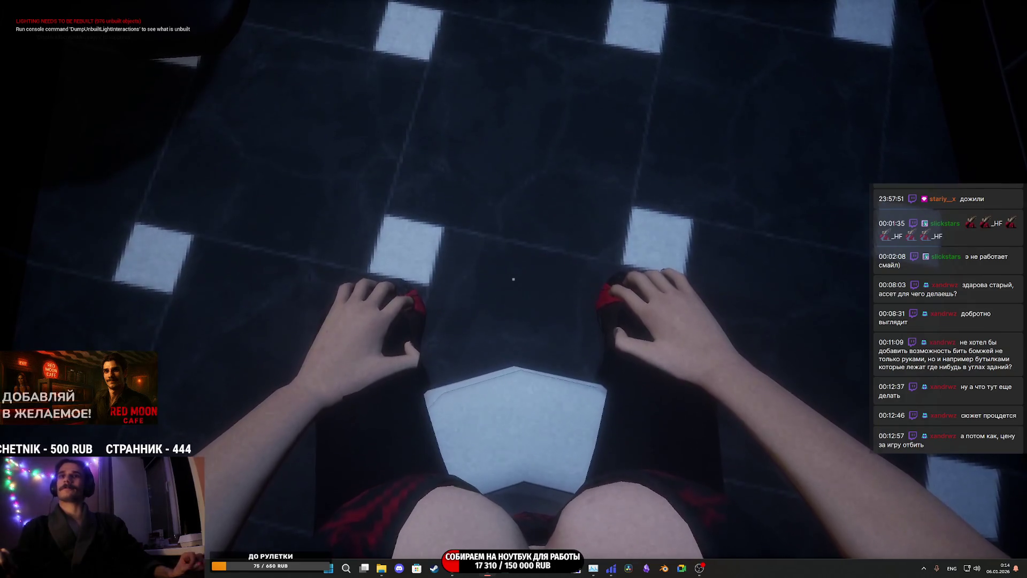
{"action": "key", "text": "e"}
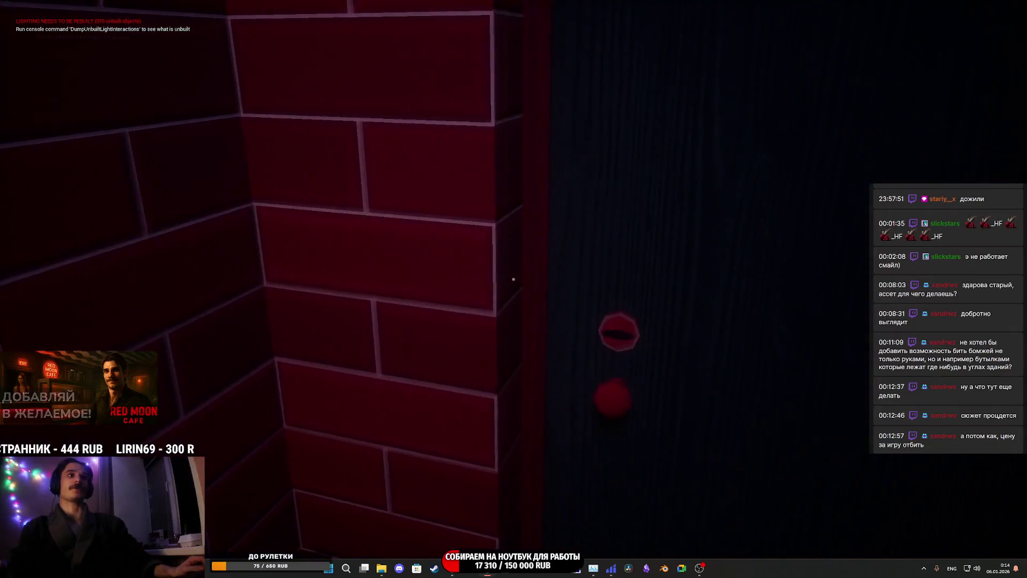
{"action": "key", "text": "w"}
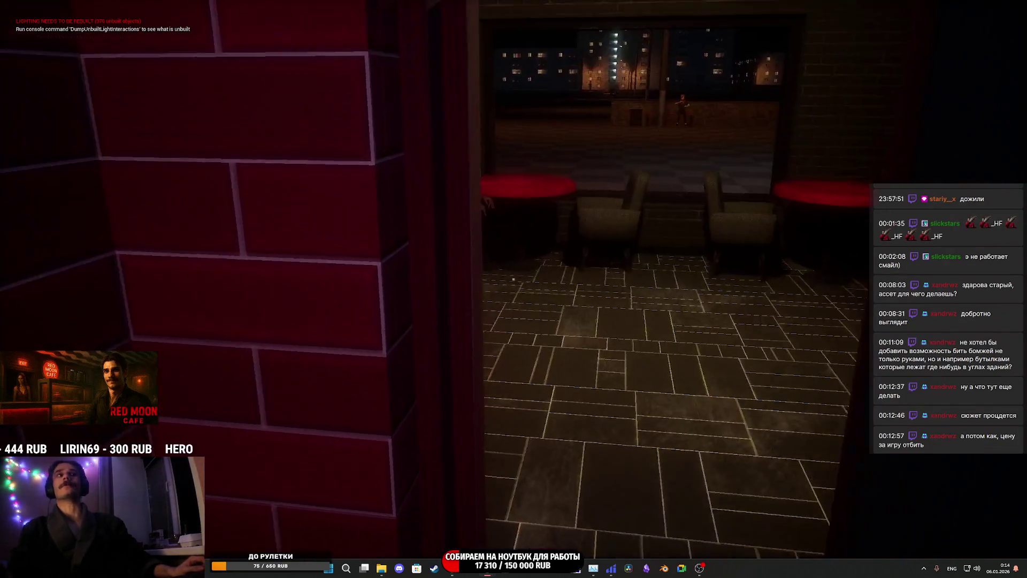
{"action": "key", "text": "w"}
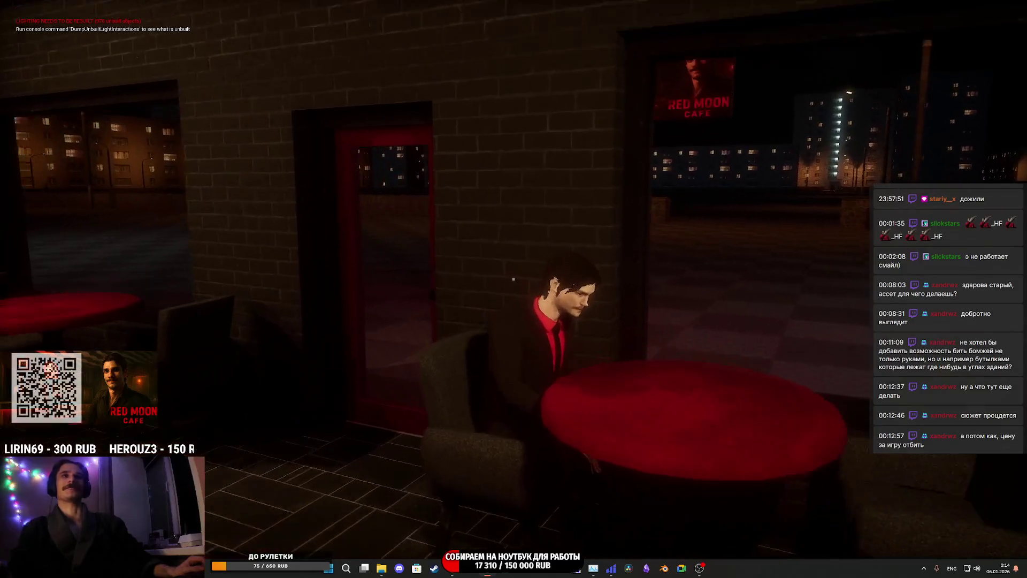
{"action": "key", "text": "w"}
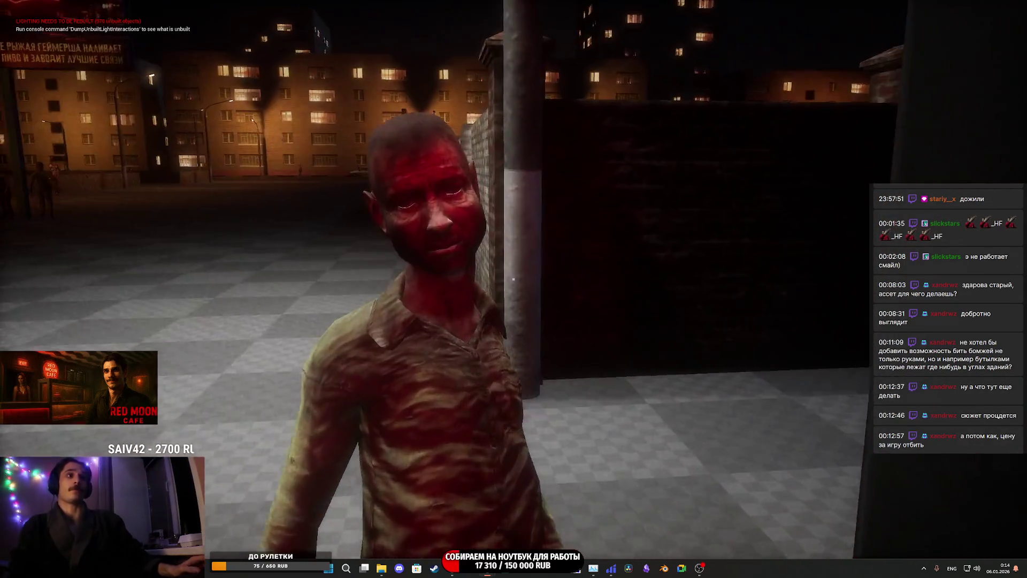
{"action": "left_click", "coordinate": [514, 279]}
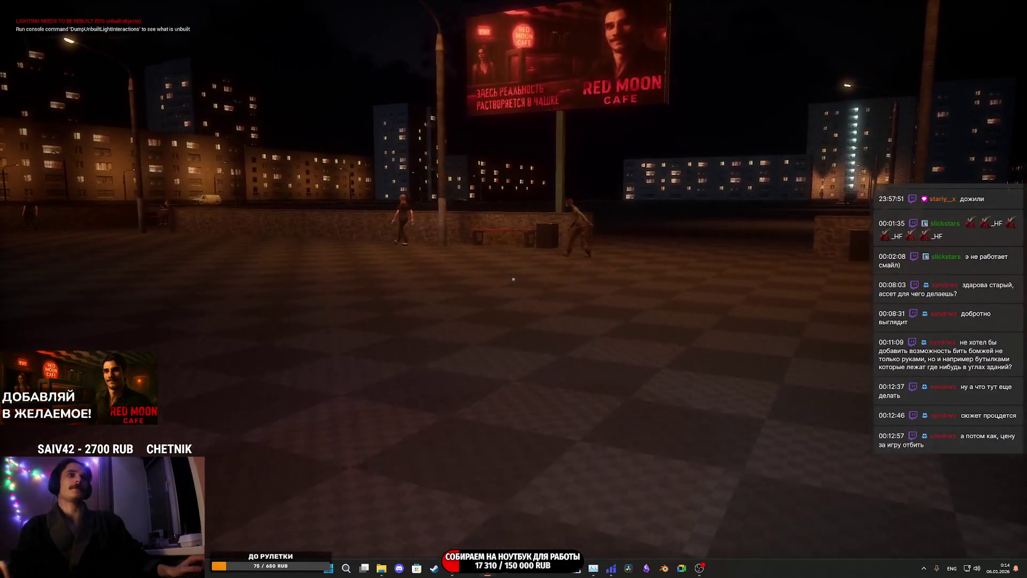
{"action": "key", "text": "w"}
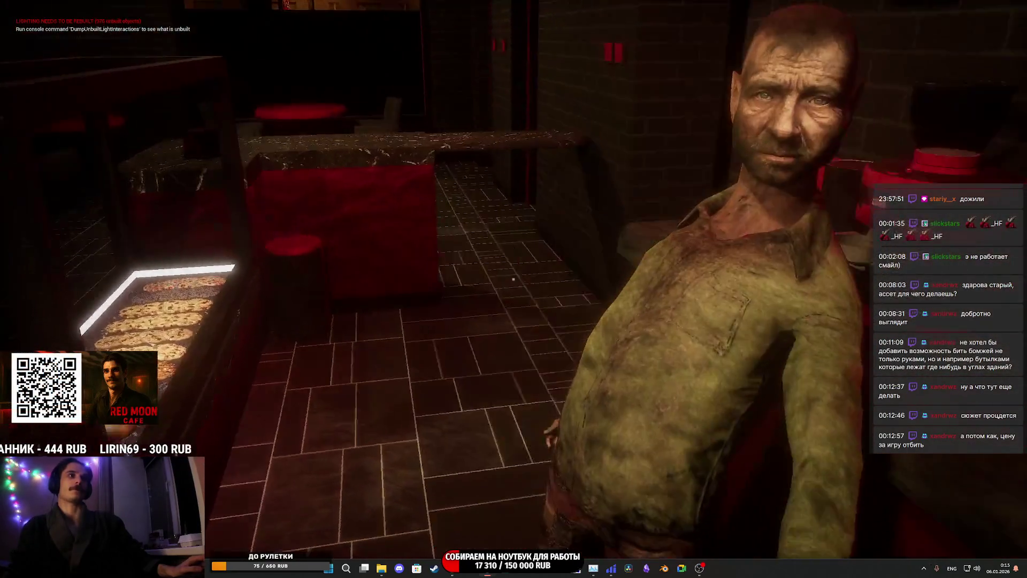
{"action": "key", "text": "w"}
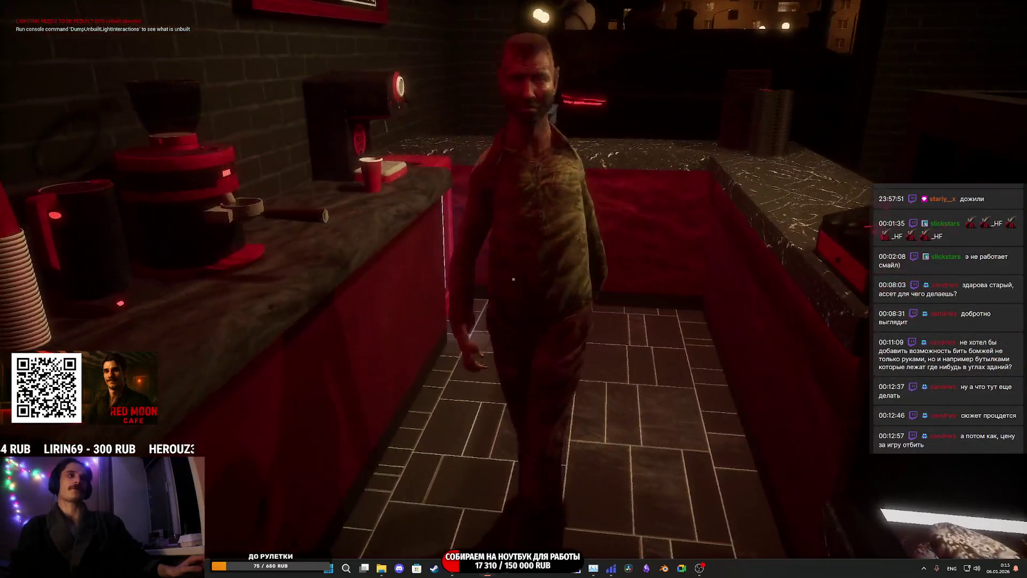
{"action": "key", "text": "w"}
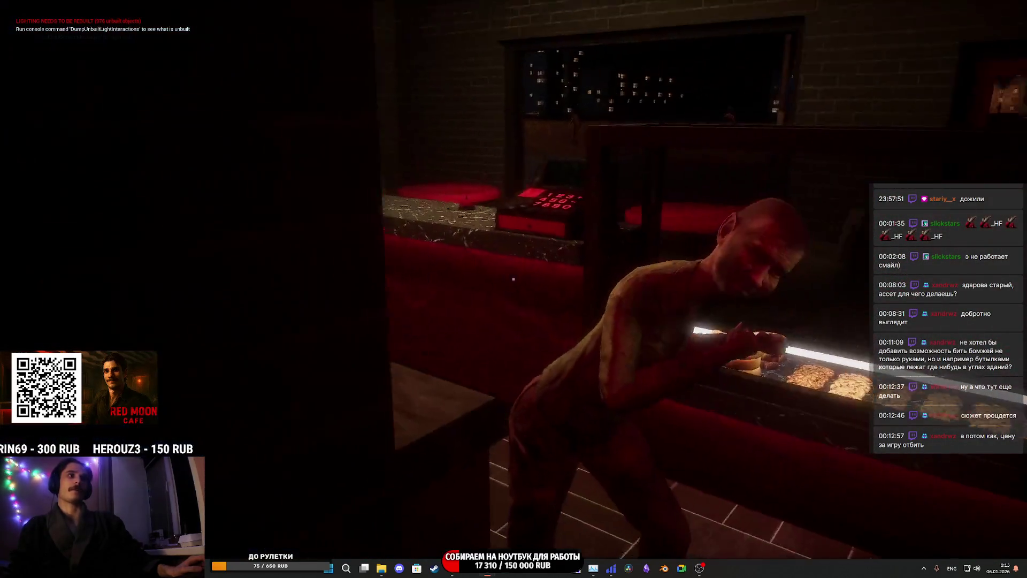
{"action": "key", "text": "w"}
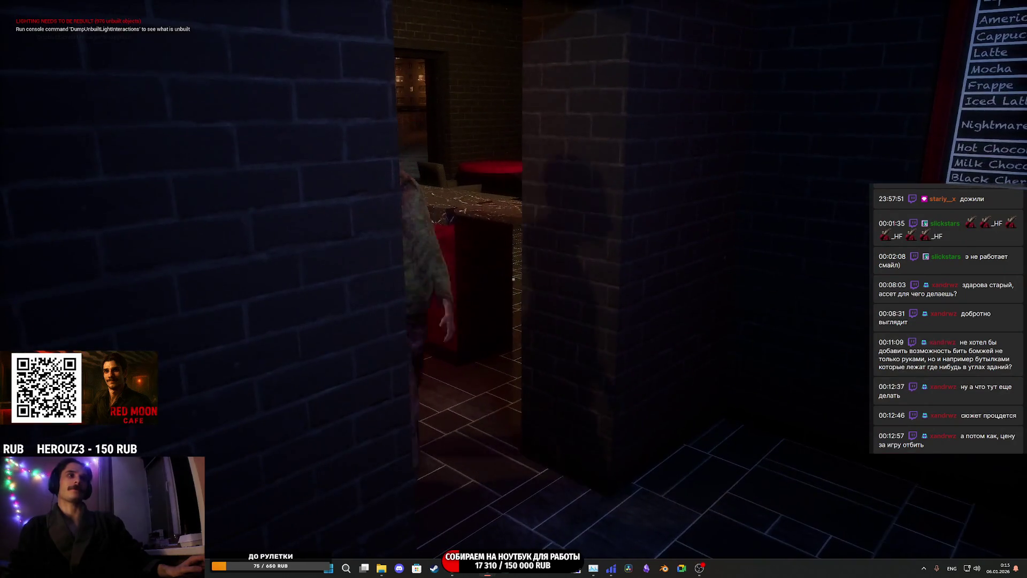
{"action": "left_click", "coordinate": [513, 279]}
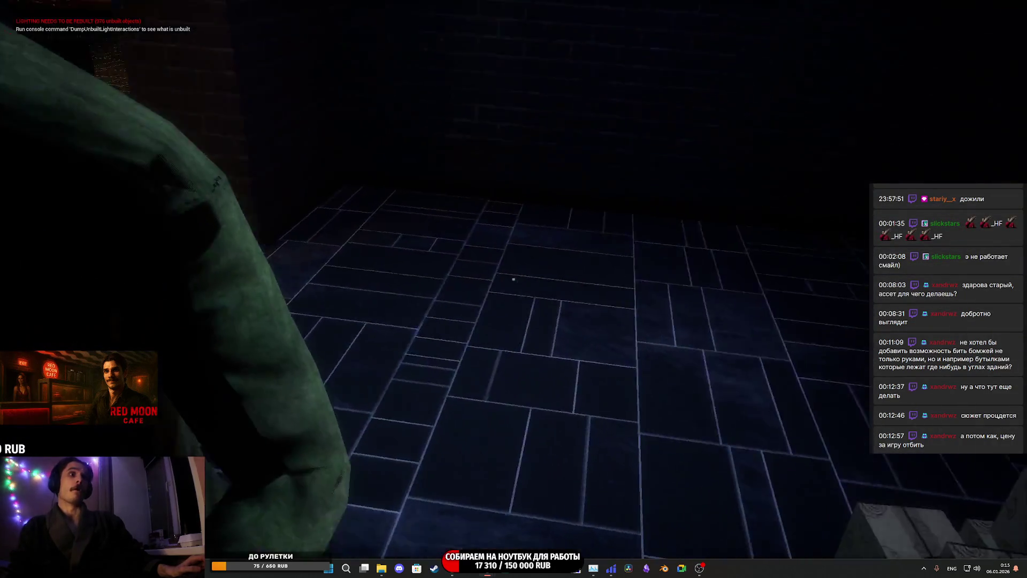
{"action": "key", "text": "s"}
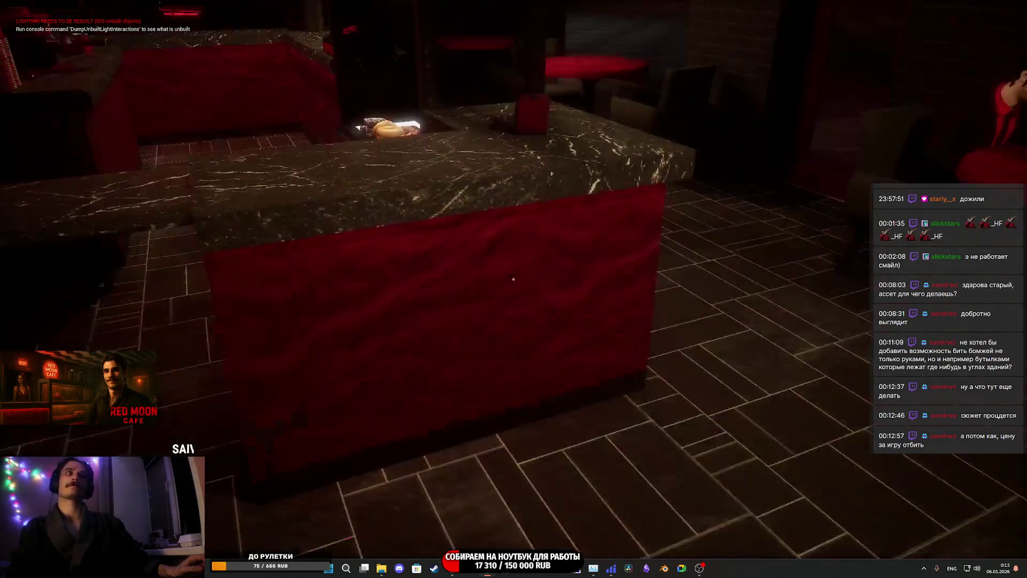
{"action": "key", "text": "w"}
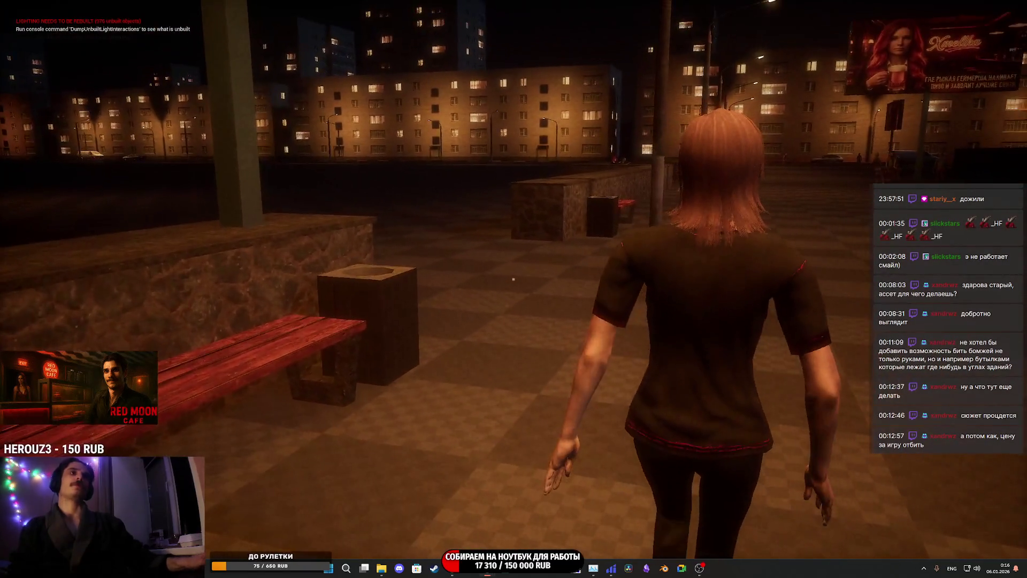
{"action": "key", "text": "Escape"}
{"action": "key", "text": "F11"}
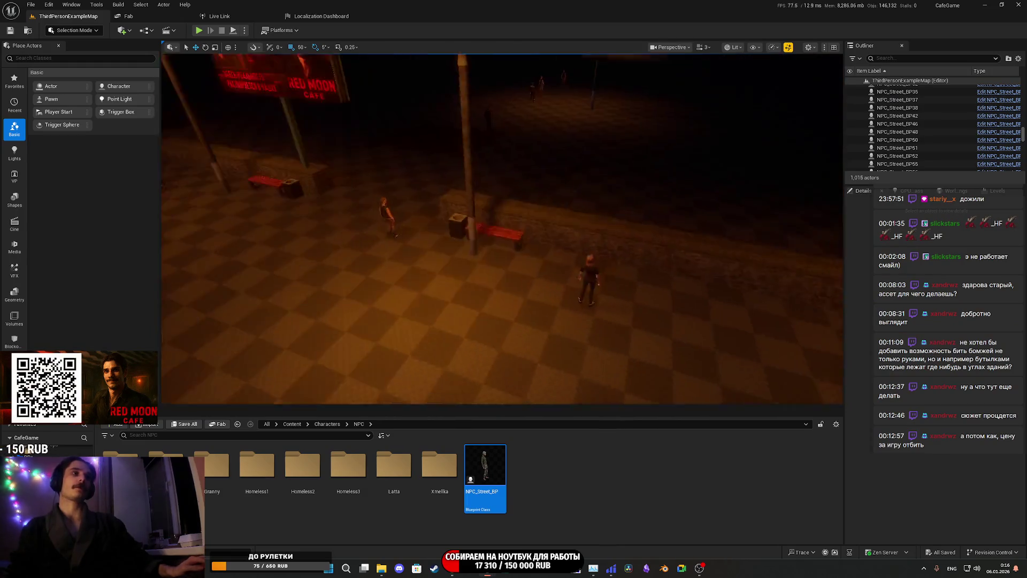
{"action": "left_click", "coordinate": [495, 293]}
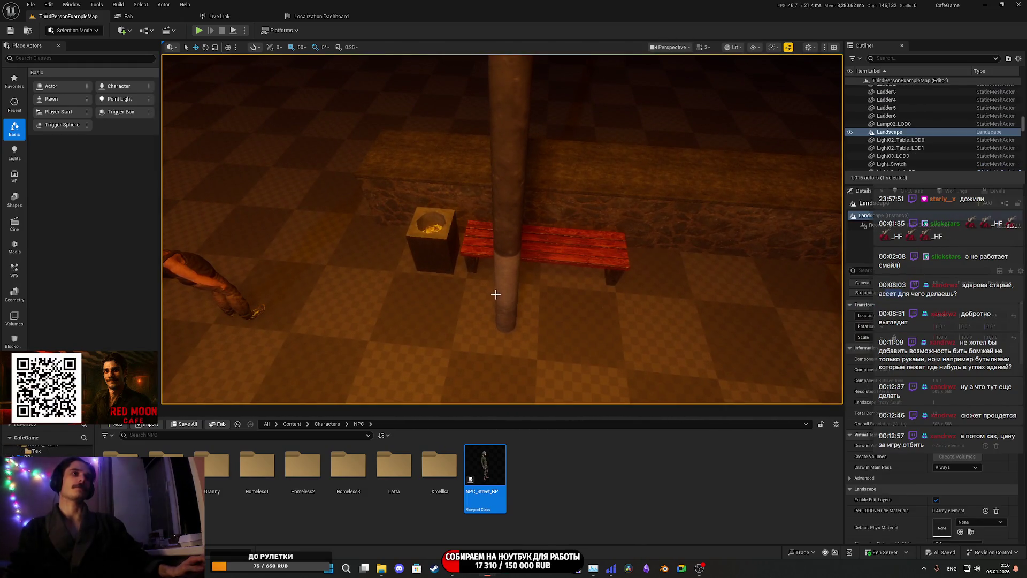
{"action": "key", "text": "f"}
{"action": "scroll", "coordinate": [435, 288], "scroll_direction": "up", "scroll_amount": 3}
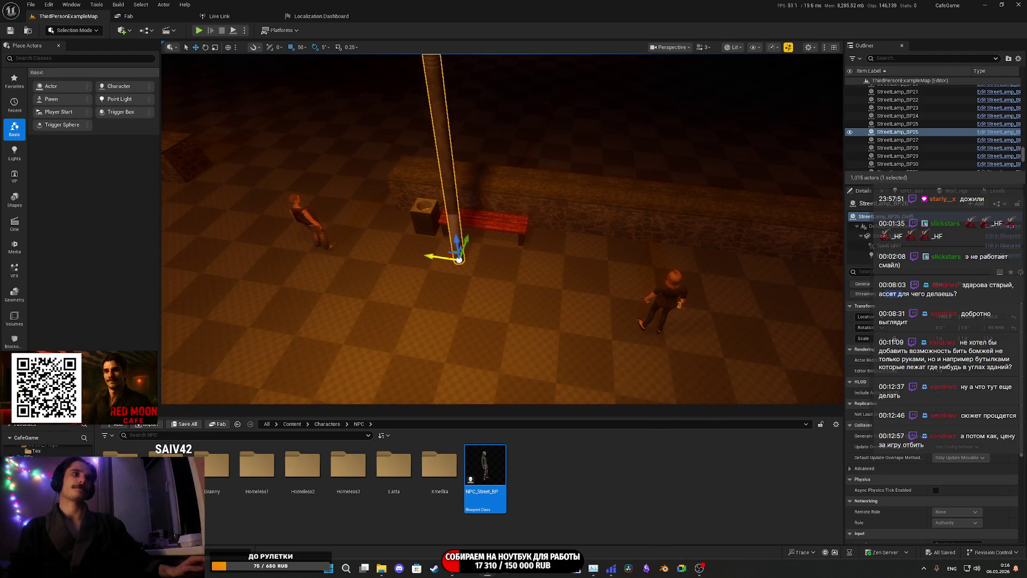
{"action": "left_click_drag", "start_coordinate": [435, 256], "coordinate": [516, 265]}
{"action": "scroll", "coordinate": [516, 267], "scroll_direction": "down", "scroll_amount": 5}
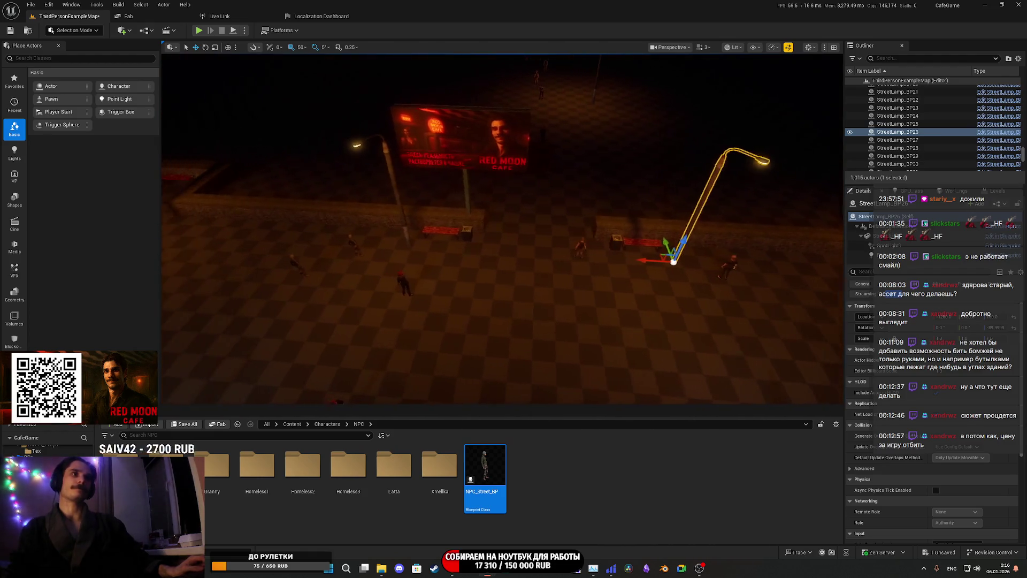
{"action": "key", "text": "a"}
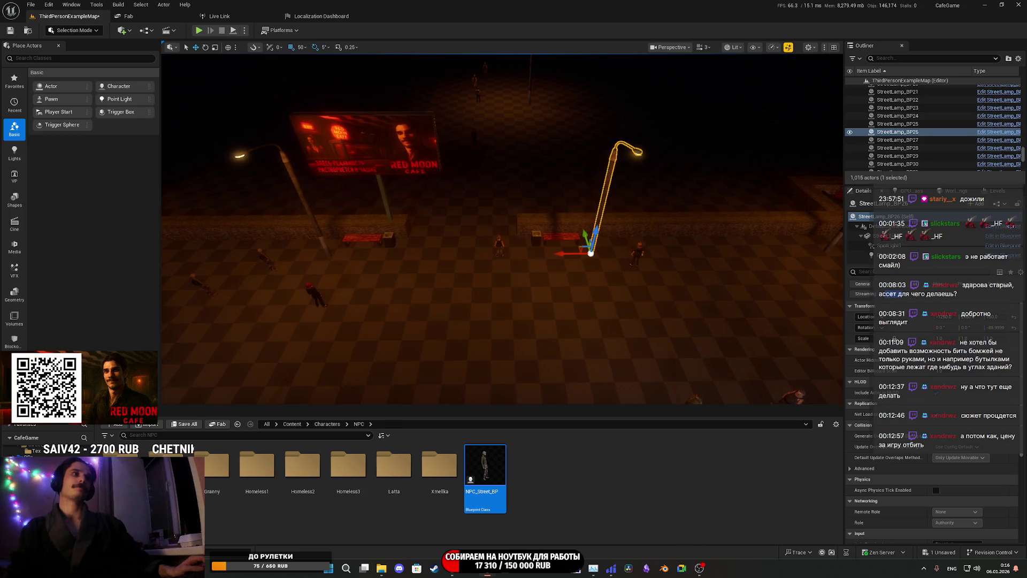
{"action": "key", "text": "a"}
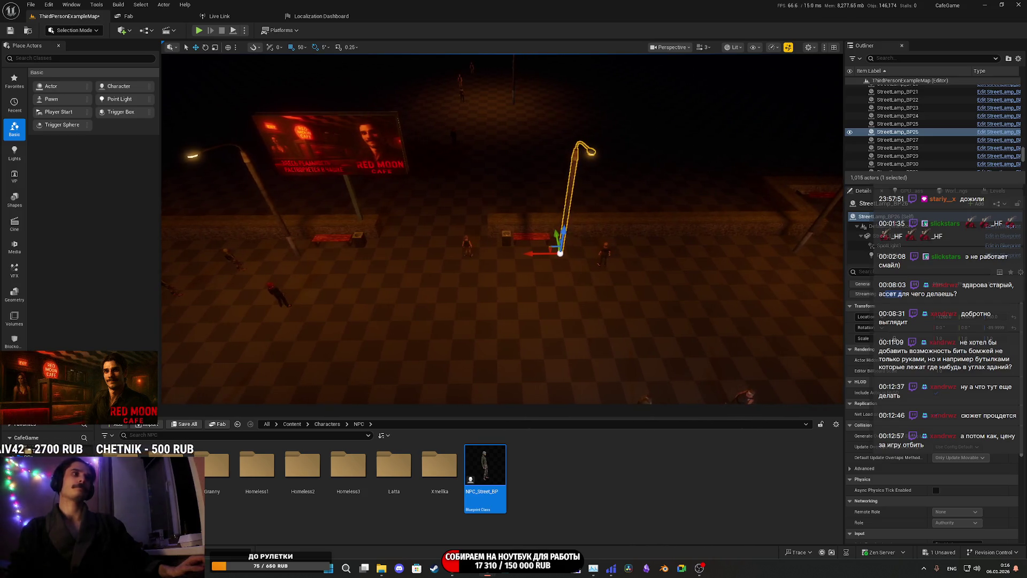
{"action": "key", "text": "d"}
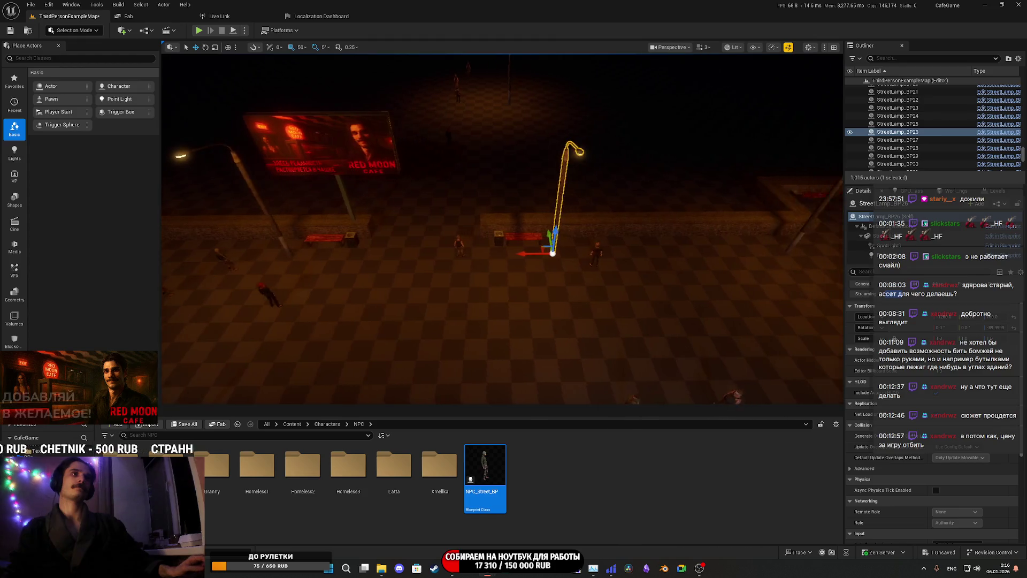
{"action": "key", "text": "d"}
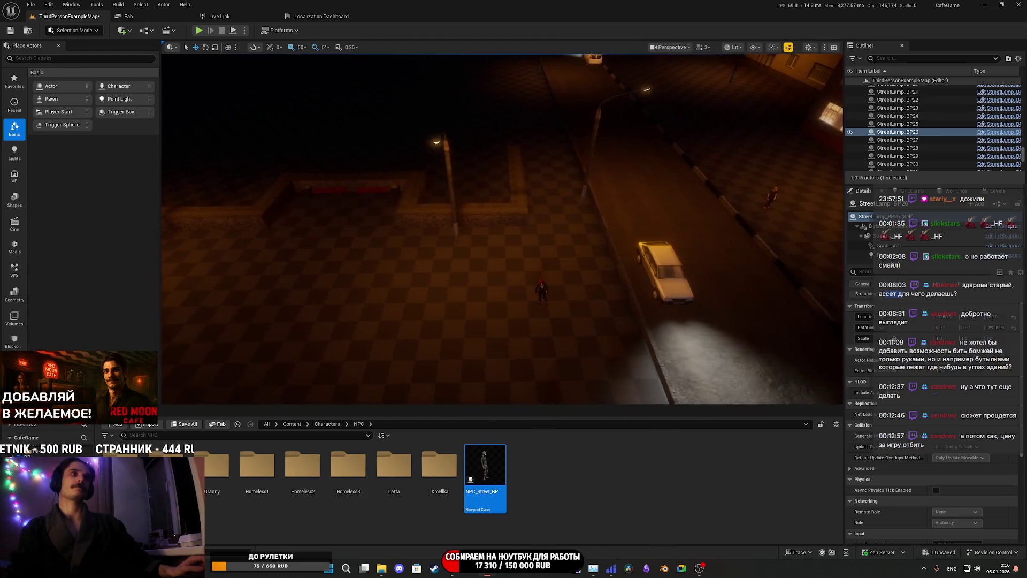
{"action": "key", "text": "s"}
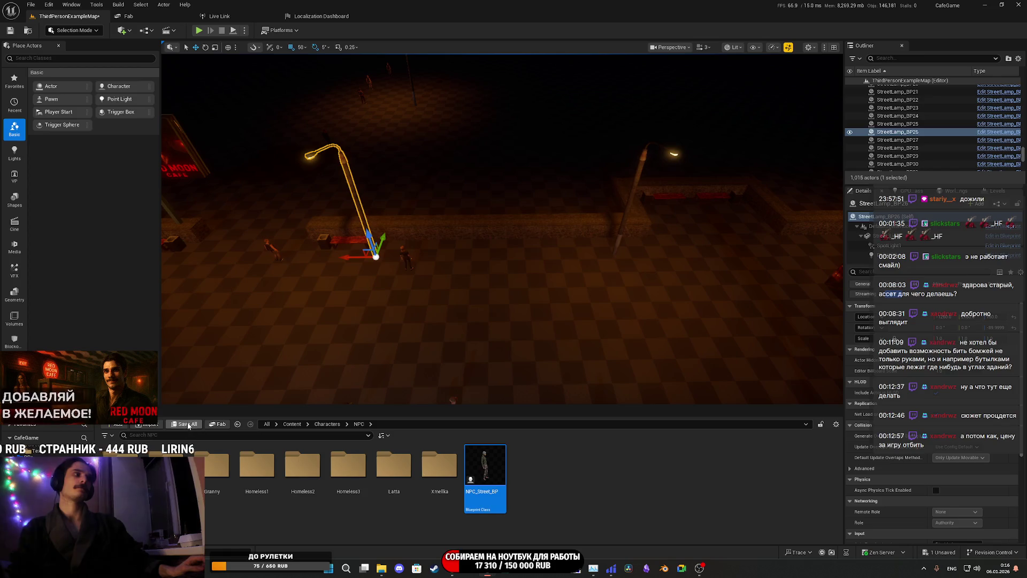
{"action": "left_click", "coordinate": [188, 424]}
{"action": "left_click", "coordinate": [577, 374]}
{"action": "key", "text": "w"}
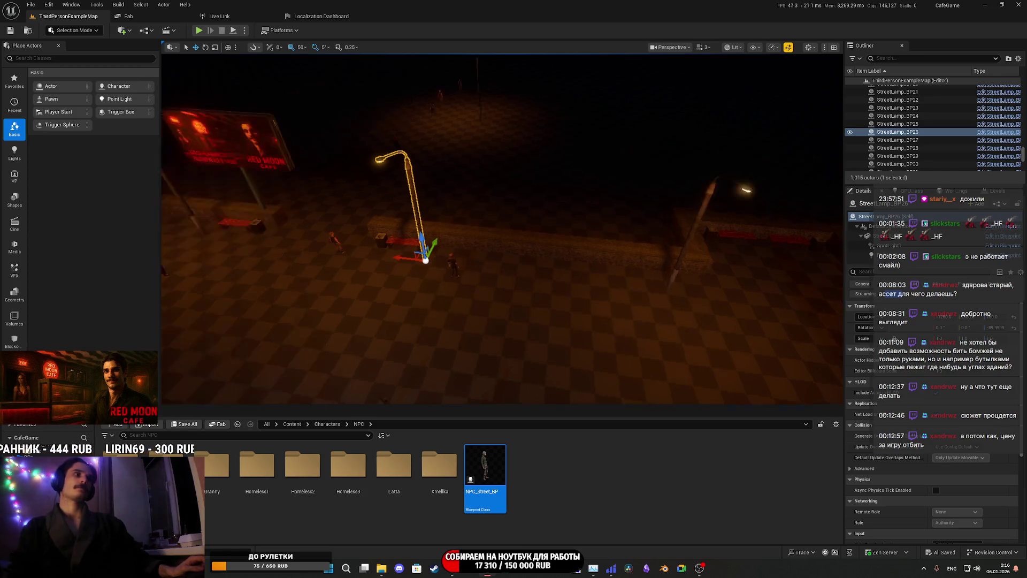
{"action": "key", "text": "s"}
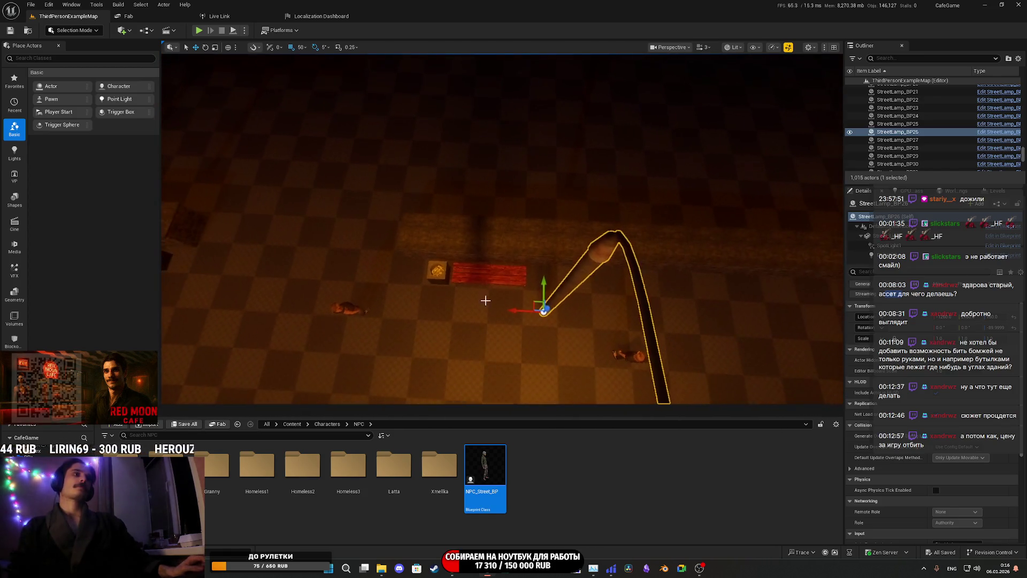
{"action": "left_click_drag", "start_coordinate": [461, 277], "coordinate": [434, 250]}
{"action": "left_click", "coordinate": [434, 249]}
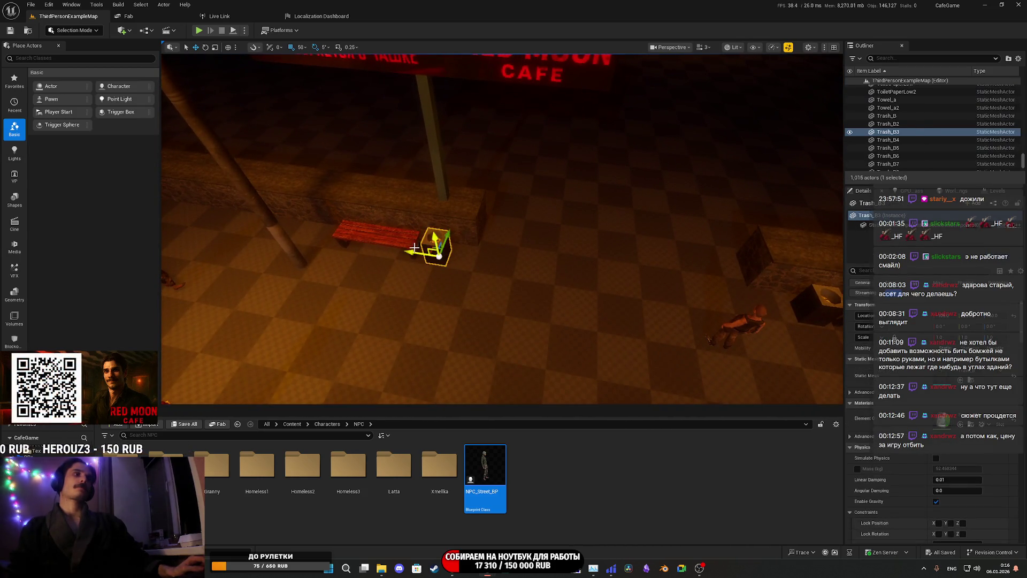
{"action": "left_click", "coordinate": [378, 234], "text": "ctrl"}
{"action": "key", "text": "s"}
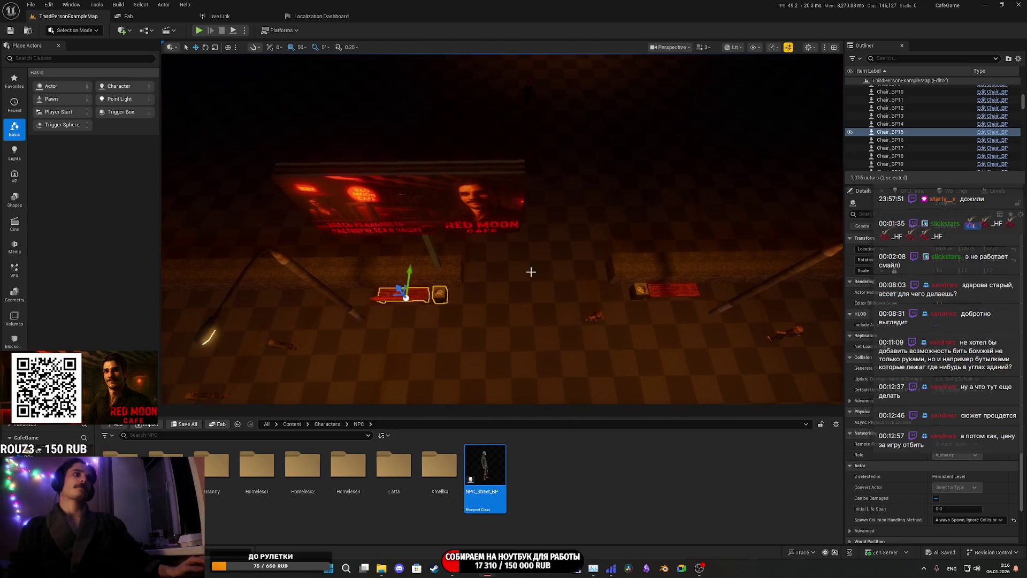
{"action": "left_click", "coordinate": [642, 291]}
{"action": "left_click", "coordinate": [677, 292], "text": "ctrl"}
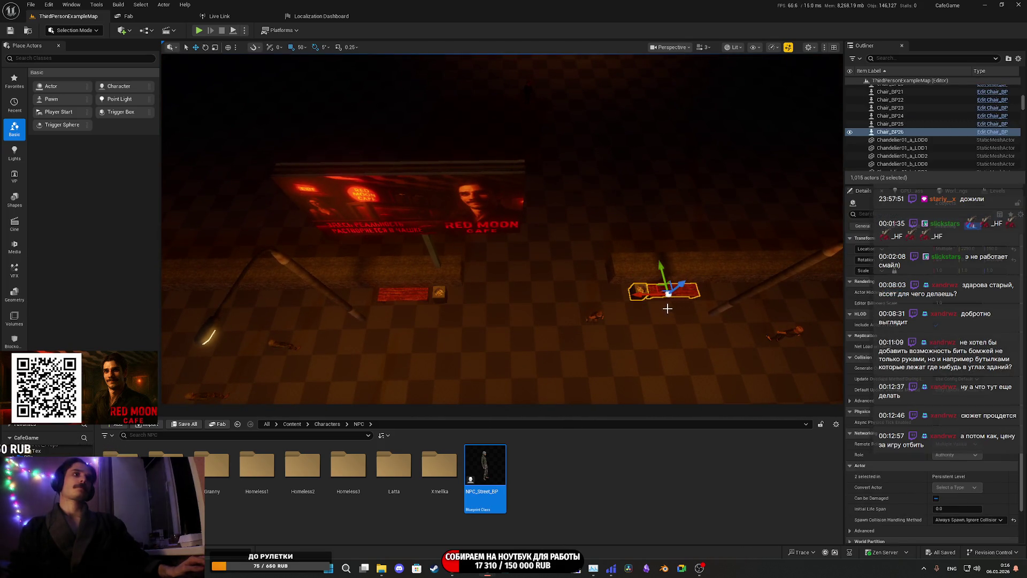
{"action": "left_click_drag", "start_coordinate": [663, 272], "coordinate": [651, 231]}
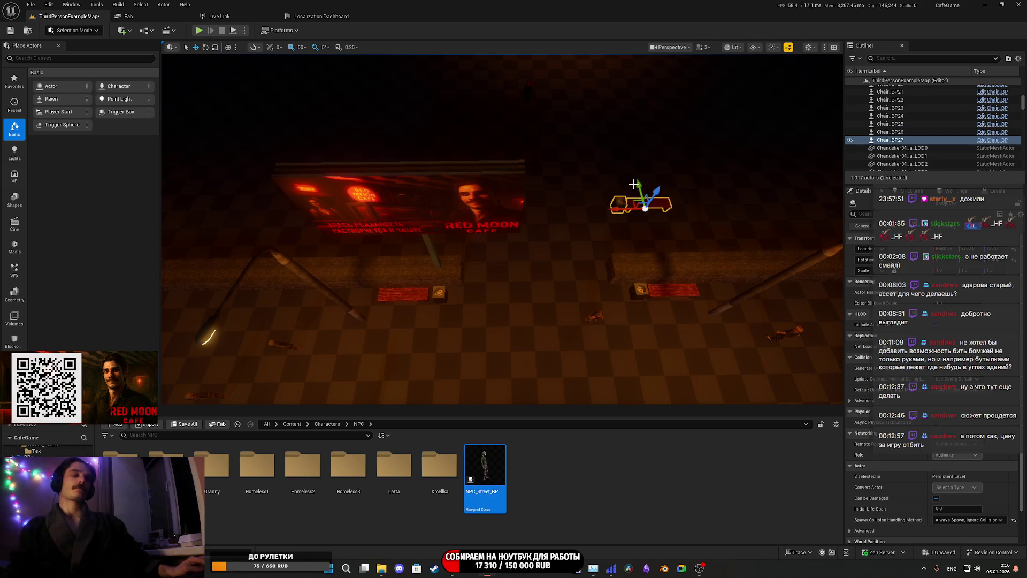
{"action": "key", "text": "p"}
{"action": "scroll", "coordinate": [586, 247], "scroll_direction": "up", "scroll_amount": 5}
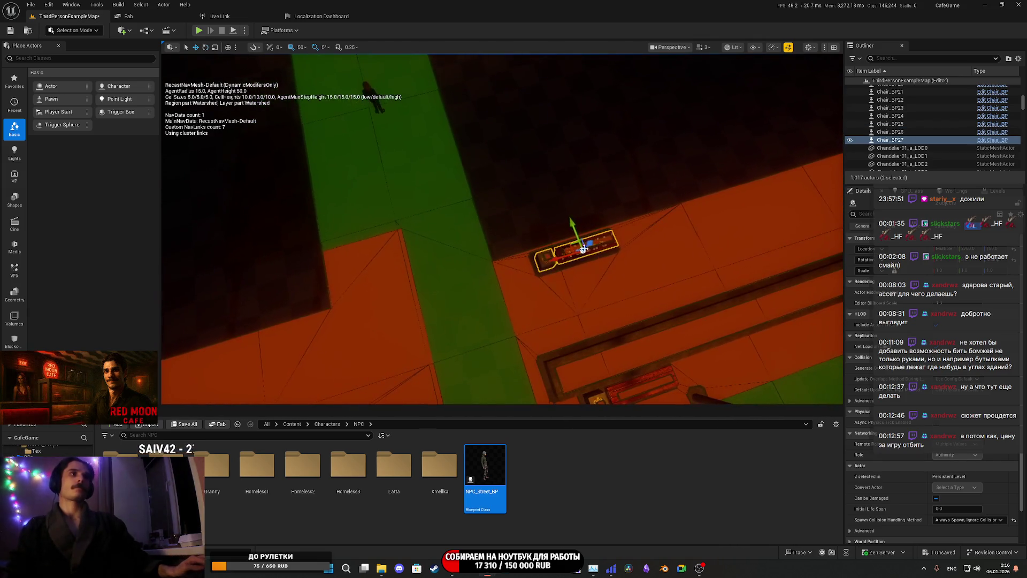
{"action": "mouse_move", "coordinate": [568, 283]}
{"action": "left_mouse_down"}
{"action": "mouse_move", "coordinate": [536, 265]}
{"action": "mouse_move", "coordinate": [571, 286]}
{"action": "left_mouse_up"}
{"action": "mouse_move", "coordinate": [571, 250]}
{"action": "left_mouse_down"}
{"action": "mouse_move", "coordinate": [428, 155]}
{"action": "mouse_move", "coordinate": [426, 138]}
{"action": "mouse_move", "coordinate": [448, 164]}
{"action": "left_mouse_up"}
{"action": "key", "text": "f"}
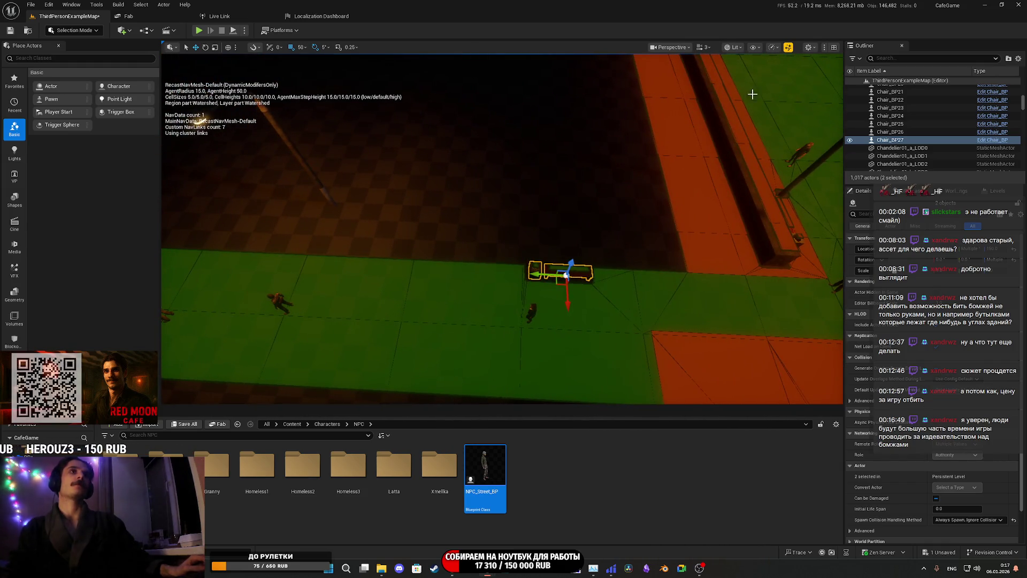
{"action": "key", "text": "g"}
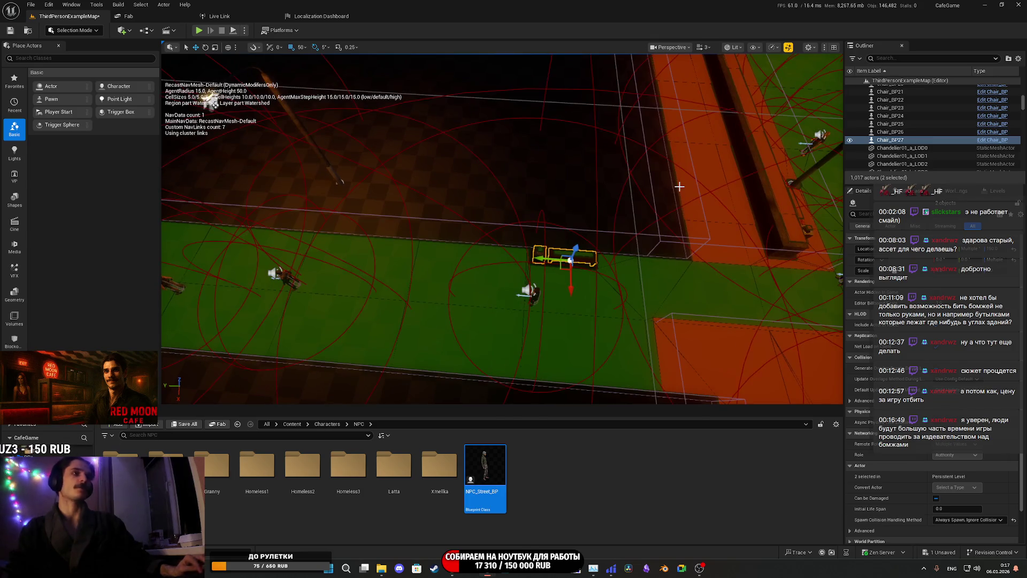
{"action": "key", "text": "g"}
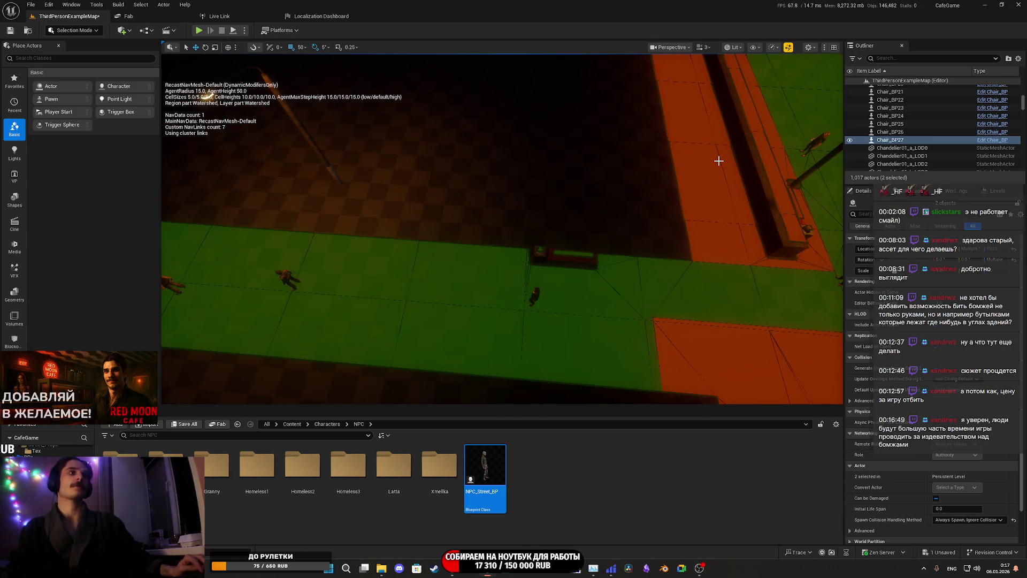
{"action": "key", "text": "g"}
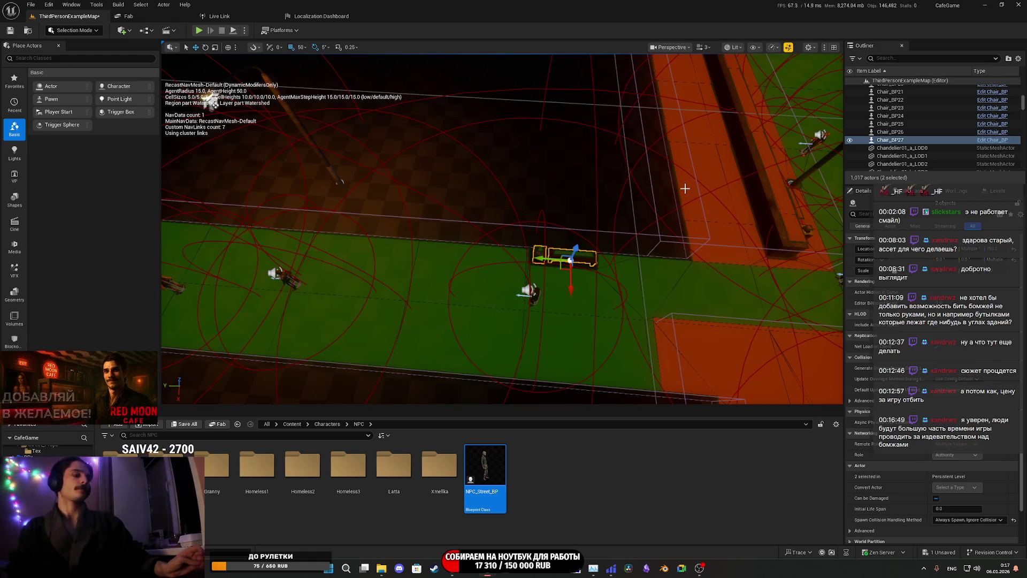
{"action": "key", "text": "g"}
{"action": "key", "text": "p"}
{"action": "scroll", "coordinate": [624, 243], "scroll_direction": "up", "scroll_amount": 5}
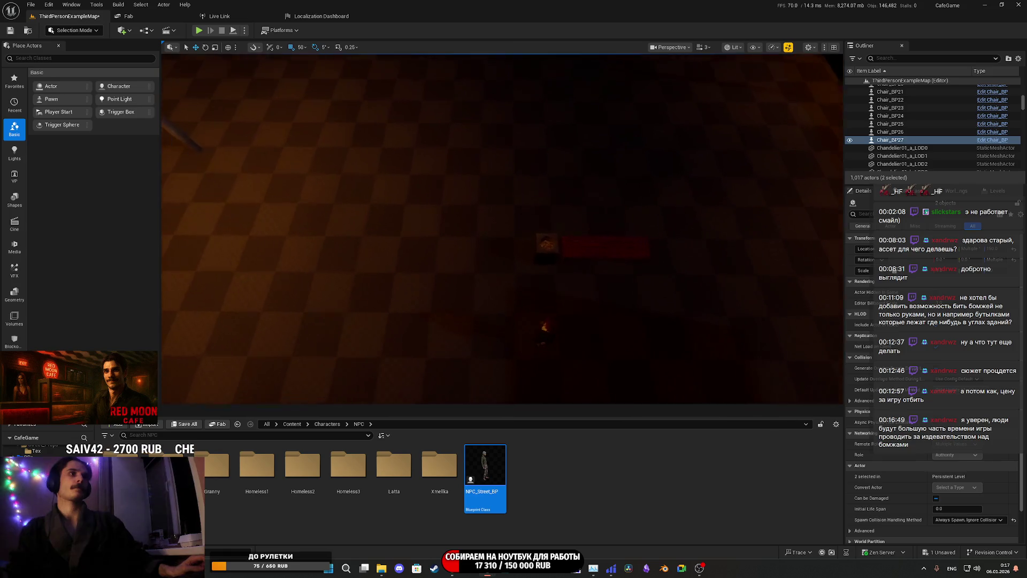
{"action": "key", "text": "g"}
{"action": "key", "text": "p"}
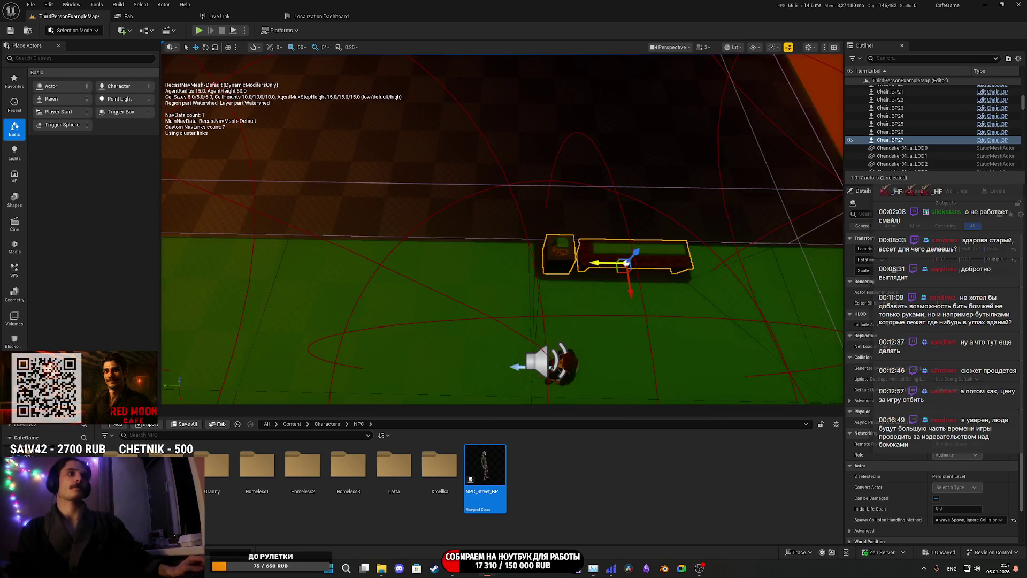
{"action": "scroll", "coordinate": [623, 243], "scroll_direction": "down", "scroll_amount": 5}
{"action": "scroll", "coordinate": [540, 267], "scroll_direction": "down", "scroll_amount": 1}
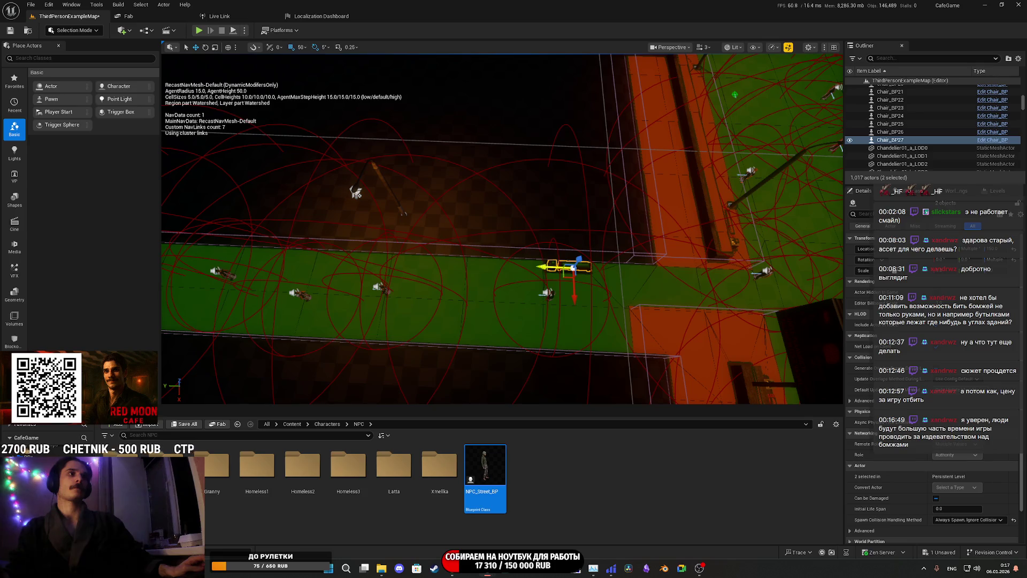
{"action": "left_click_drag", "start_coordinate": [544, 266], "coordinate": [481, 270]}
{"action": "key", "text": "a"}
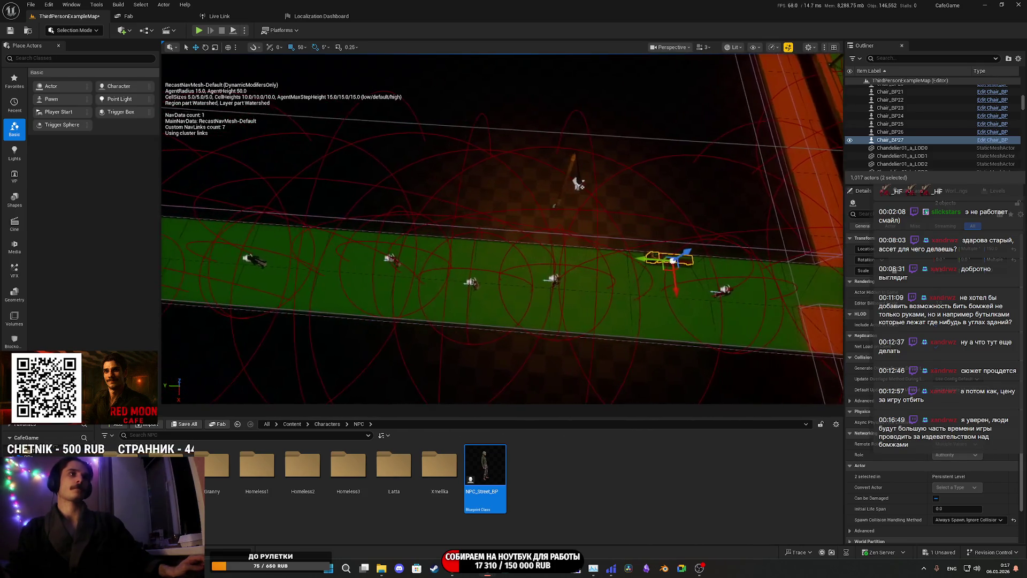
{"action": "key", "text": "a"}
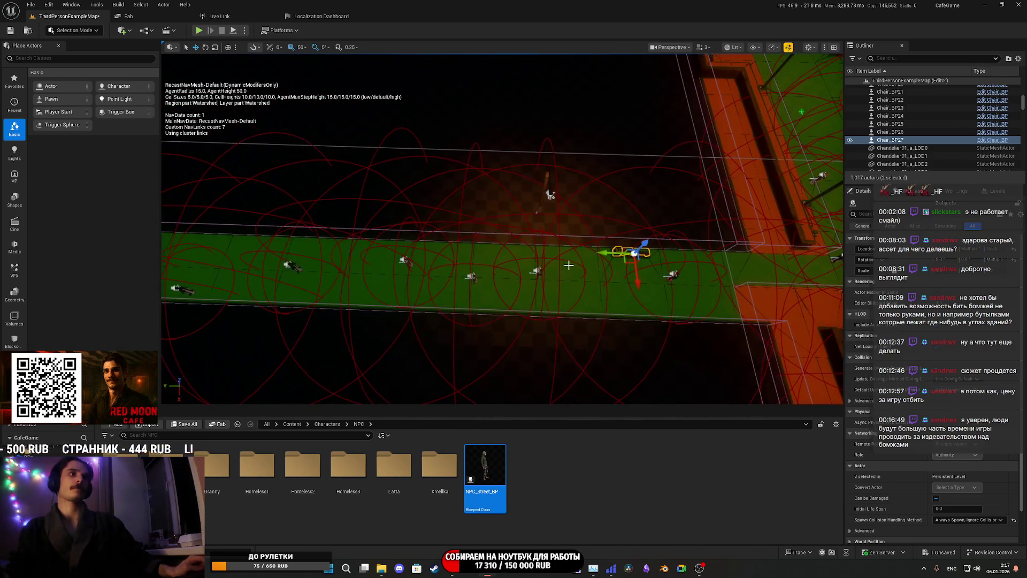
{"action": "mouse_move", "coordinate": [603, 253]}
{"action": "left_mouse_down"}
{"action": "mouse_move", "coordinate": [396, 245]}
{"action": "mouse_move", "coordinate": [319, 260]}
{"action": "left_mouse_up"}
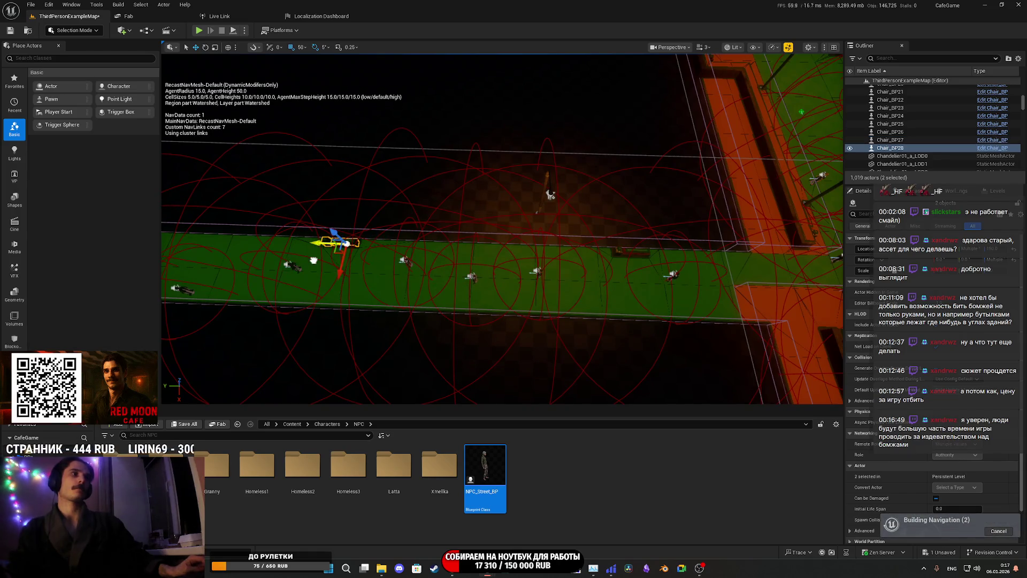
{"action": "key", "text": "ctrl+z"}
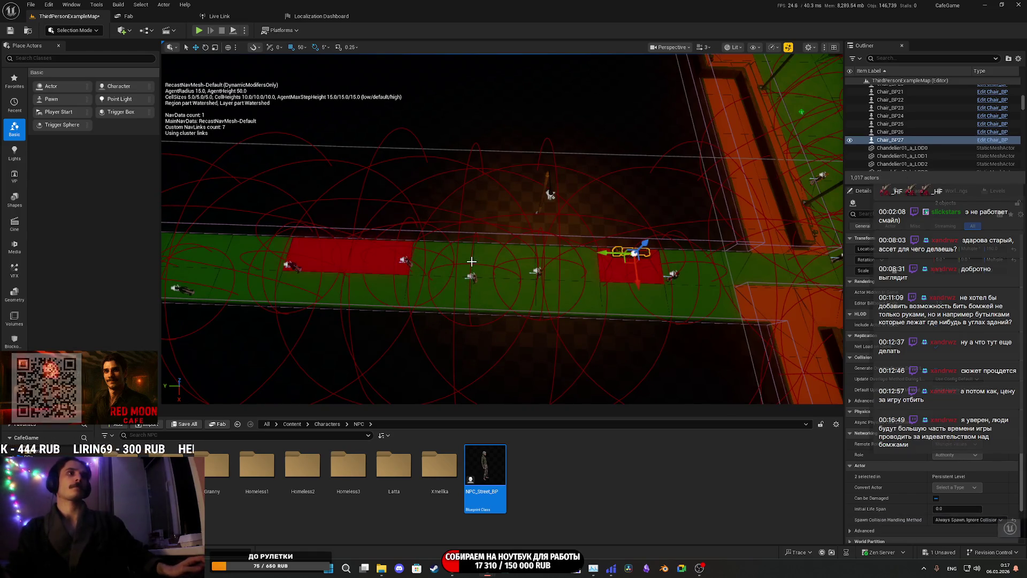
{"action": "left_click", "coordinate": [303, 47]}
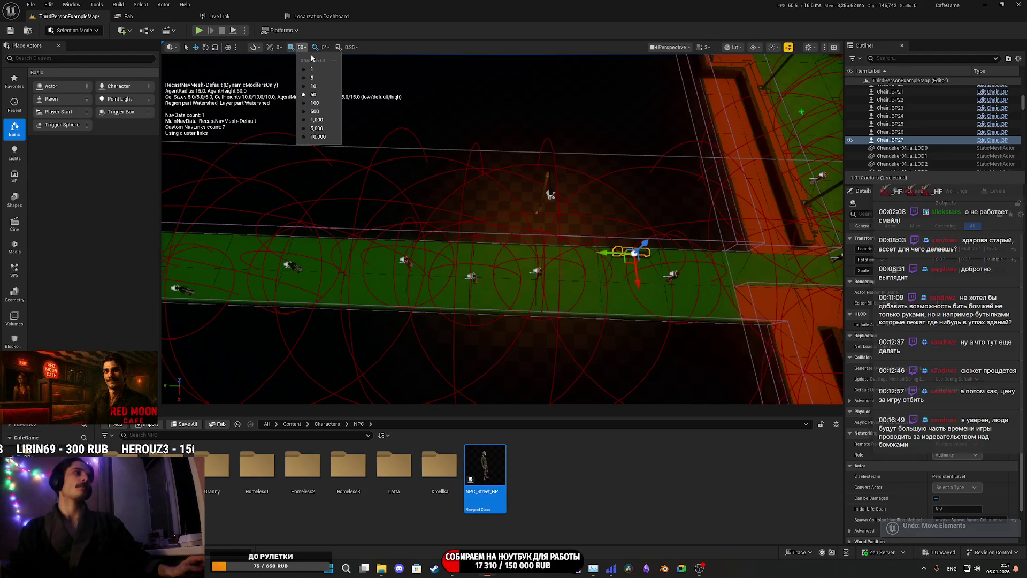
{"action": "left_click", "coordinate": [330, 120]}
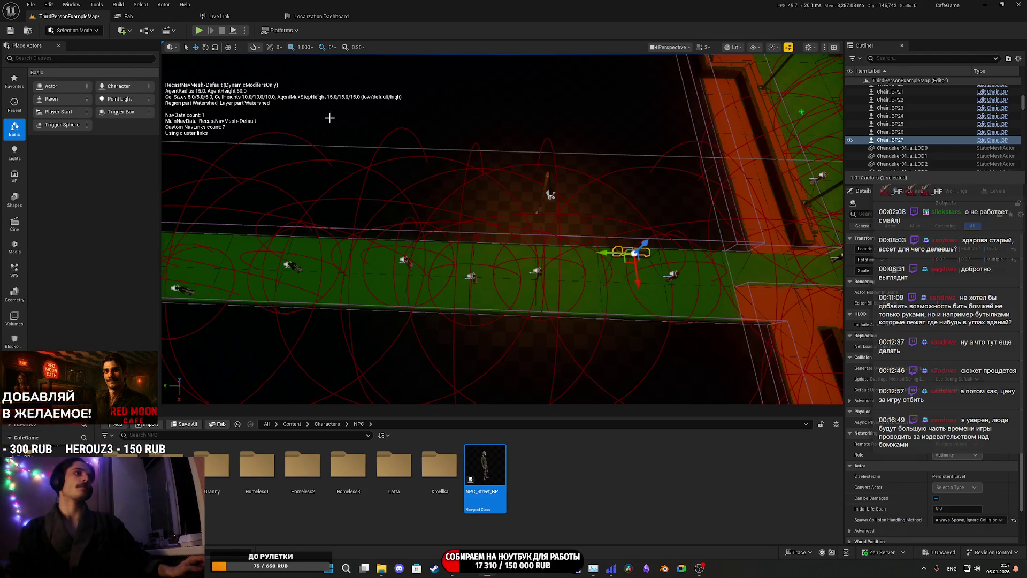
{"action": "scroll", "coordinate": [576, 214], "scroll_direction": "down", "scroll_amount": 3}
{"action": "left_click_drag", "start_coordinate": [623, 223], "coordinate": [520, 228], "text": "alt"}
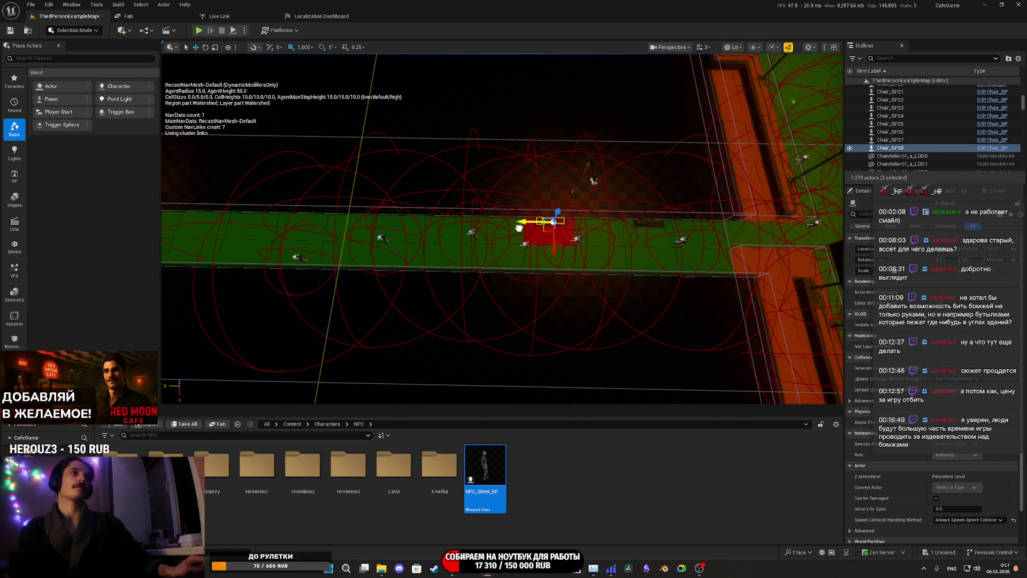
{"action": "mouse_move", "coordinate": [448, 228]}
{"action": "left_mouse_down"}
{"action": "mouse_move", "coordinate": [499, 220]}
{"action": "mouse_move", "coordinate": [689, 230]}
{"action": "mouse_move", "coordinate": [361, 217]}
{"action": "left_mouse_up"}
{"action": "mouse_move", "coordinate": [695, 225]}
{"action": "left_mouse_down"}
{"action": "mouse_move", "coordinate": [459, 231]}
{"action": "mouse_move", "coordinate": [570, 238]}
{"action": "mouse_move", "coordinate": [443, 213]}
{"action": "mouse_move", "coordinate": [355, 164]}
{"action": "mouse_move", "coordinate": [375, 193]}
{"action": "mouse_move", "coordinate": [594, 257]}
{"action": "left_mouse_up"}
{"action": "left_click_drag", "start_coordinate": [616, 295], "coordinate": [549, 284], "text": "alt"}
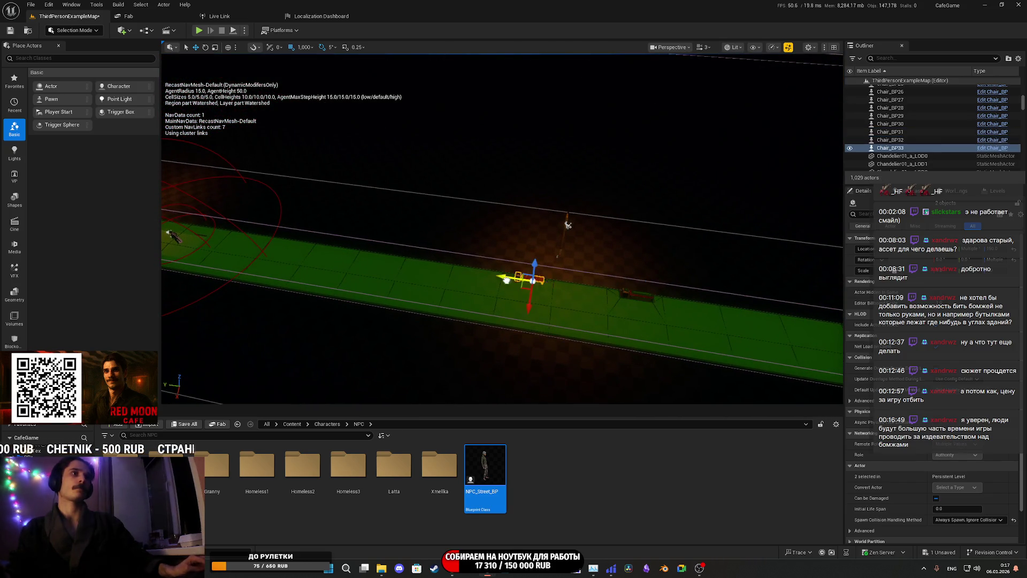
{"action": "mouse_move", "coordinate": [481, 282]}
{"action": "left_mouse_down"}
{"action": "mouse_move", "coordinate": [565, 304]}
{"action": "mouse_move", "coordinate": [506, 259]}
{"action": "left_mouse_up"}
{"action": "mouse_move", "coordinate": [438, 209]}
{"action": "left_mouse_down", "text": "alt"}
{"action": "mouse_move", "coordinate": [396, 173]}
{"action": "mouse_move", "coordinate": [439, 168]}
{"action": "mouse_move", "coordinate": [587, 192]}
{"action": "mouse_move", "coordinate": [482, 181]}
{"action": "left_mouse_up", "text": "alt"}
{"action": "mouse_move", "coordinate": [415, 174]}
{"action": "left_mouse_down", "text": "alt"}
{"action": "mouse_move", "coordinate": [728, 247]}
{"action": "mouse_move", "coordinate": [571, 241]}
{"action": "left_mouse_up", "text": "alt"}
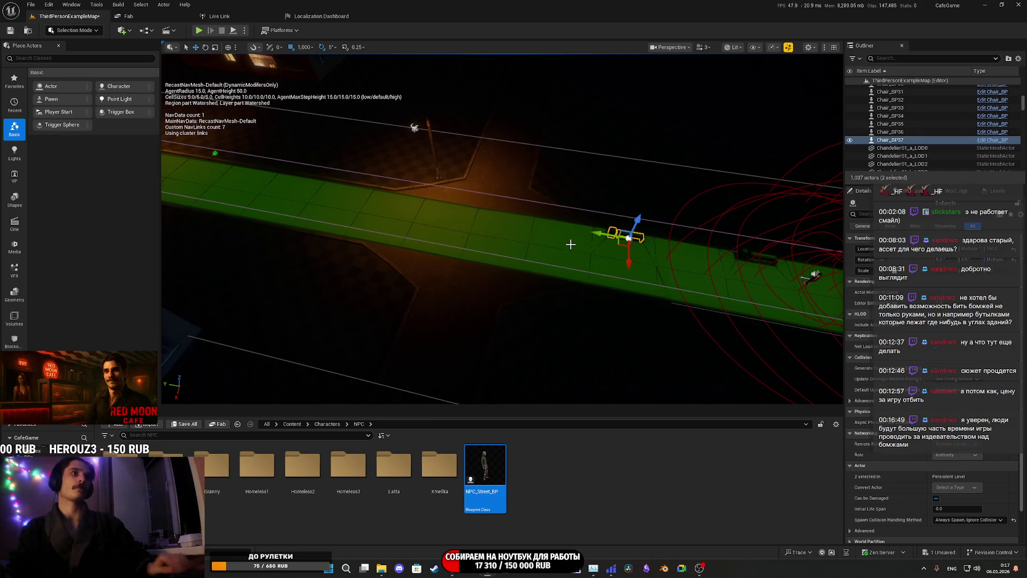
{"action": "key", "text": "Delete"}
{"action": "left_click_drag", "start_coordinate": [571, 244], "coordinate": [527, 219]}
{"action": "mouse_move", "coordinate": [539, 289]}
{"action": "left_mouse_down"}
{"action": "mouse_move", "coordinate": [535, 281]}
{"action": "mouse_move", "coordinate": [539, 289]}
{"action": "left_mouse_up"}
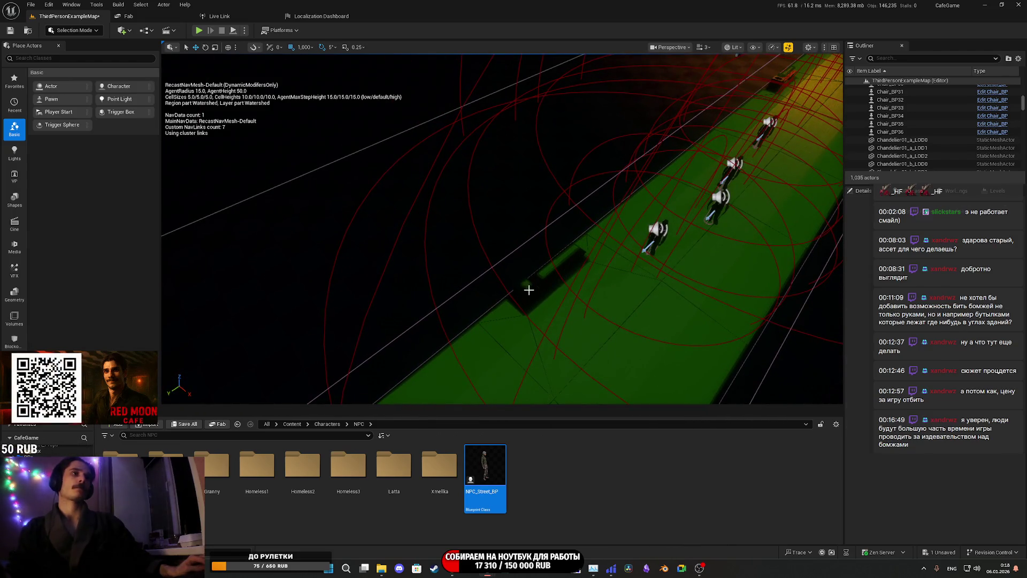
{"action": "left_click", "coordinate": [529, 289]}
{"action": "left_click", "coordinate": [569, 258]}
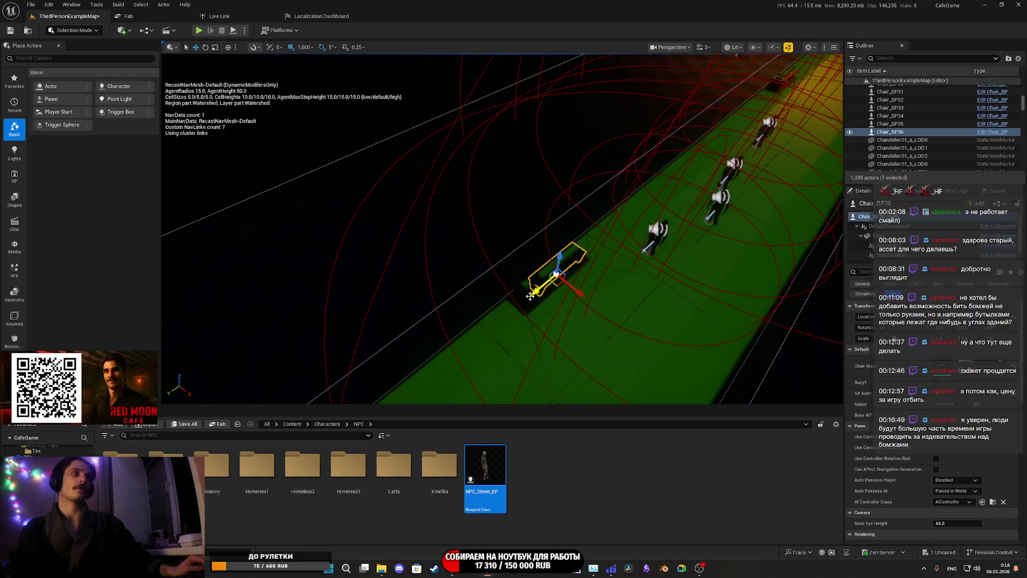
{"action": "mouse_move", "coordinate": [532, 287]}
{"action": "left_mouse_down"}
{"action": "mouse_move", "coordinate": [443, 274]}
{"action": "mouse_move", "coordinate": [580, 226]}
{"action": "left_mouse_up"}
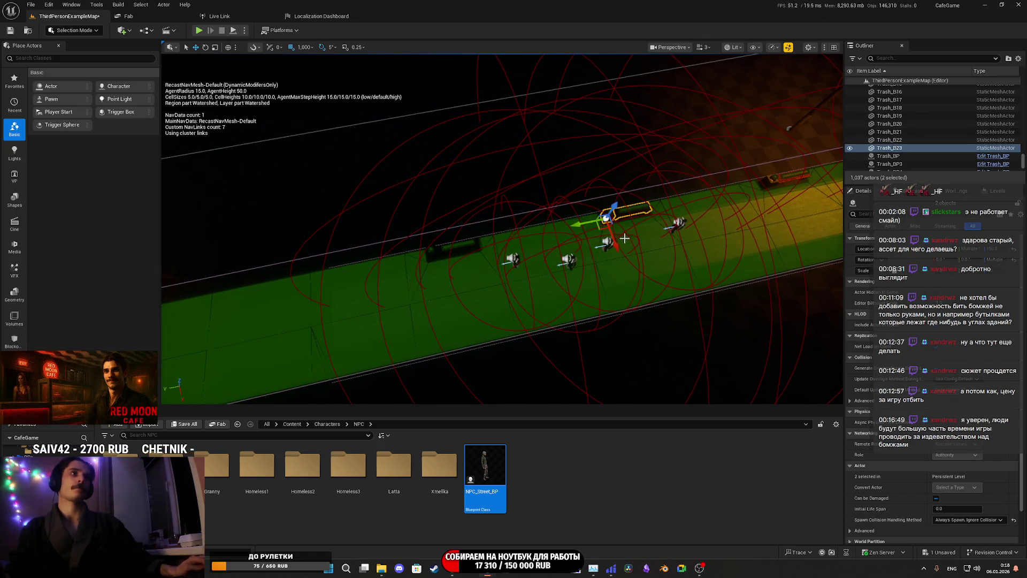
{"action": "mouse_move", "coordinate": [609, 259]}
{"action": "left_mouse_down"}
{"action": "mouse_move", "coordinate": [645, 254]}
{"action": "mouse_move", "coordinate": [785, 128]}
{"action": "mouse_move", "coordinate": [774, 153]}
{"action": "left_mouse_up"}
{"action": "key", "text": "w"}
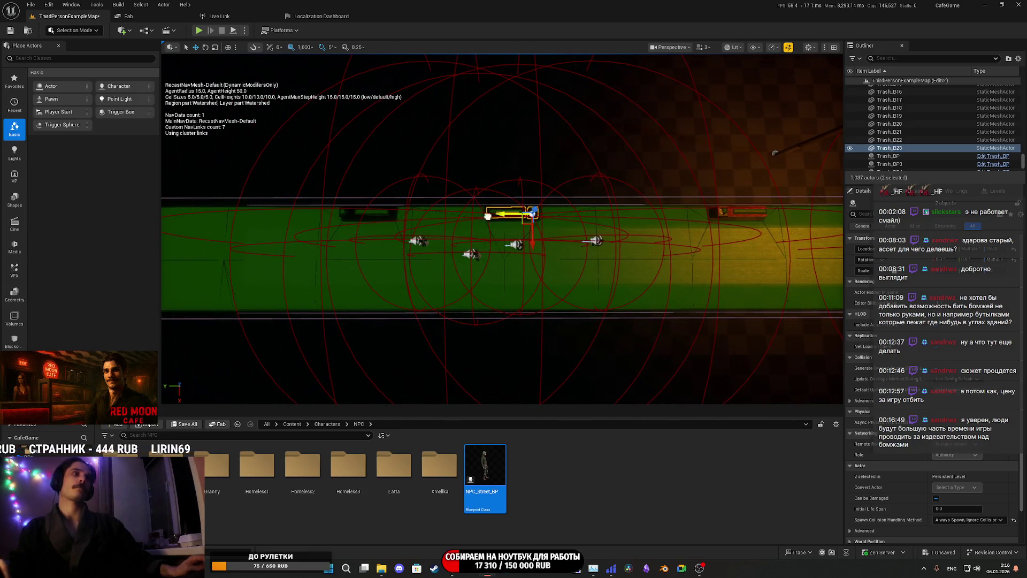
{"action": "key", "text": "f"}
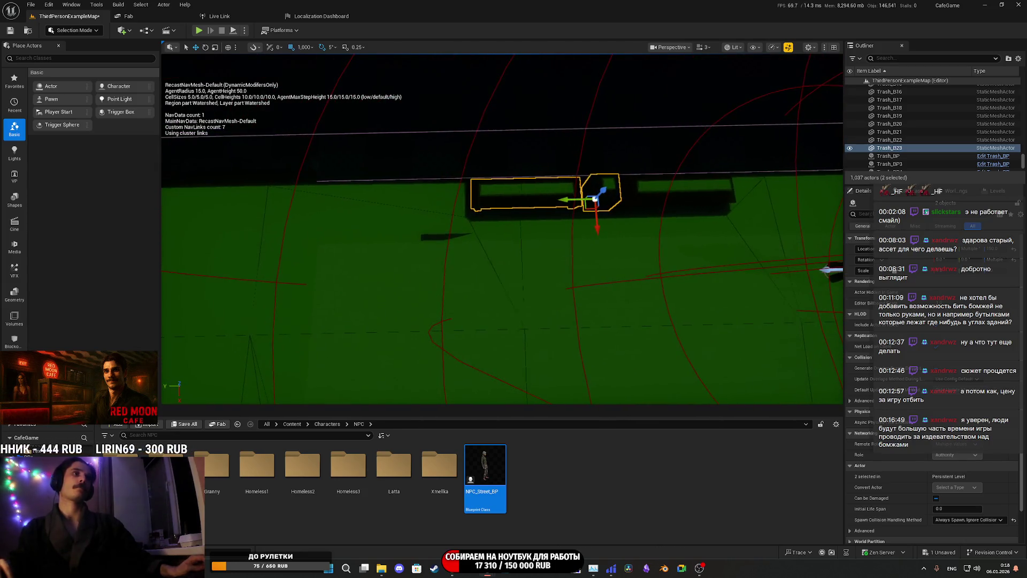
{"action": "left_click", "coordinate": [304, 47]}
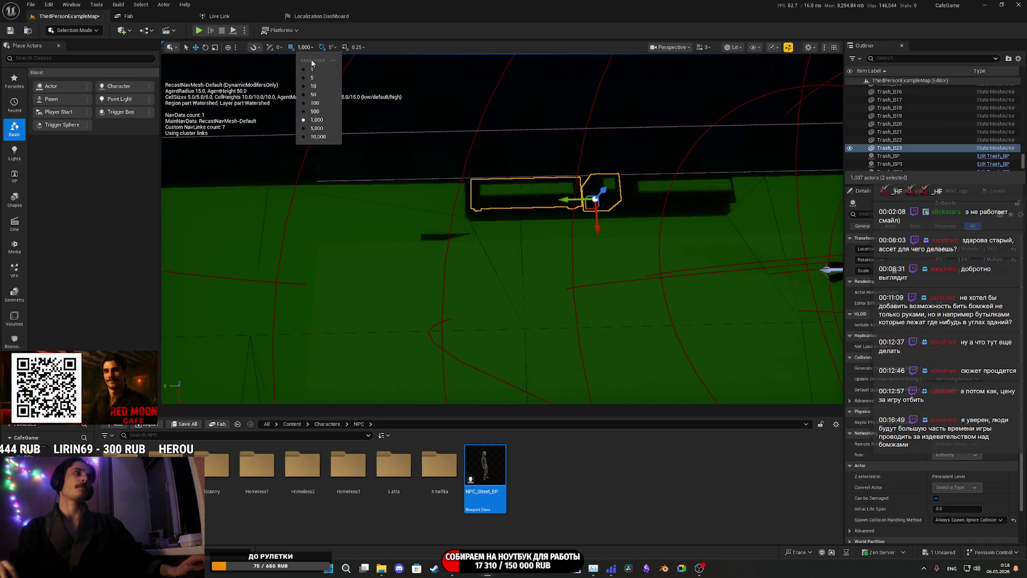
{"action": "left_click", "coordinate": [322, 95]}
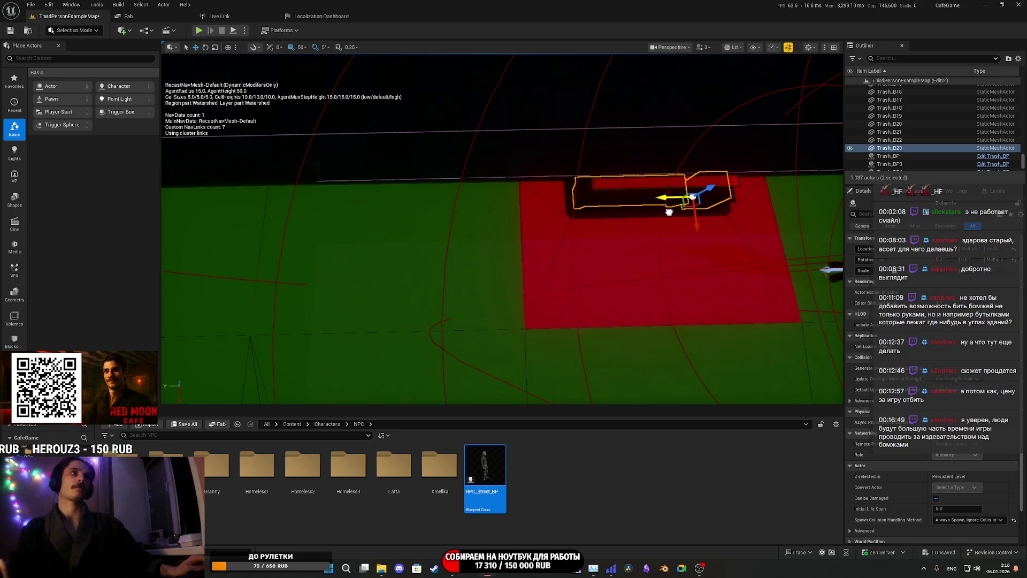
{"action": "mouse_move", "coordinate": [665, 214]}
{"action": "left_mouse_down"}
{"action": "mouse_move", "coordinate": [643, 203]}
{"action": "mouse_move", "coordinate": [589, 219]}
{"action": "left_mouse_up"}
{"action": "mouse_move", "coordinate": [506, 220]}
{"action": "left_mouse_down"}
{"action": "mouse_move", "coordinate": [378, 246]}
{"action": "mouse_move", "coordinate": [653, 259]}
{"action": "mouse_move", "coordinate": [514, 258]}
{"action": "left_mouse_up"}
{"action": "mouse_move", "coordinate": [309, 105]}
{"action": "left_mouse_down"}
{"action": "mouse_move", "coordinate": [278, 171]}
{"action": "mouse_move", "coordinate": [309, 105]}
{"action": "left_mouse_up"}
{"action": "mouse_move", "coordinate": [495, 268]}
{"action": "left_mouse_down"}
{"action": "mouse_move", "coordinate": [587, 269]}
{"action": "mouse_move", "coordinate": [497, 274]}
{"action": "left_mouse_up"}
{"action": "scroll", "coordinate": [498, 274], "scroll_direction": "down", "scroll_amount": 5}
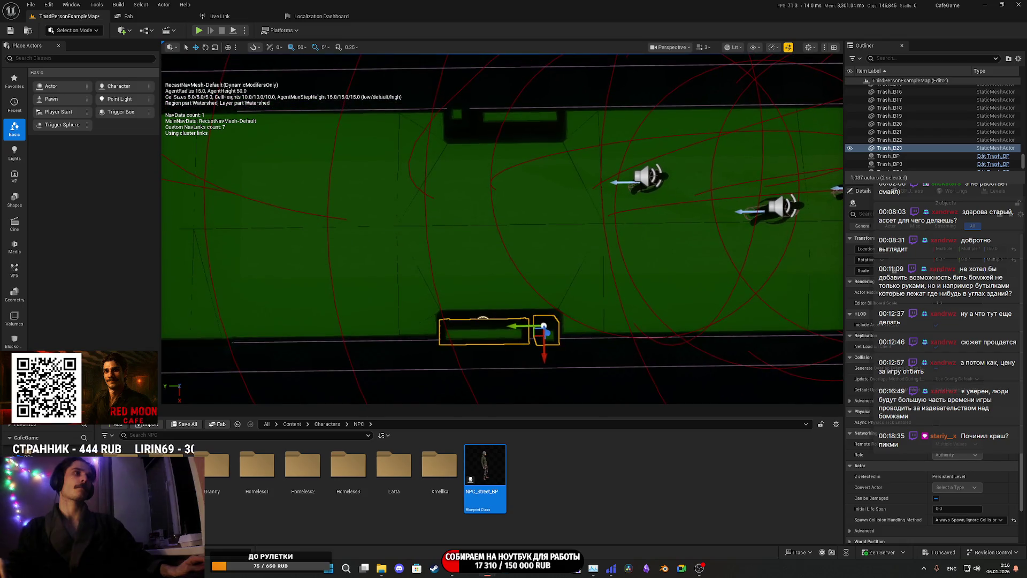
{"action": "scroll", "coordinate": [317, 79], "scroll_direction": "down", "scroll_amount": 5}
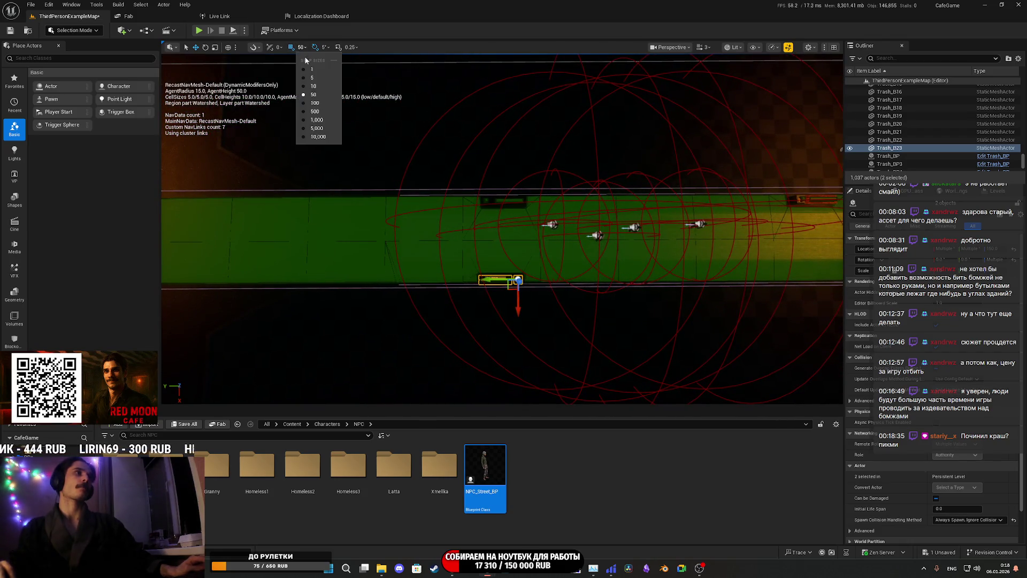
{"action": "left_click", "coordinate": [325, 122]}
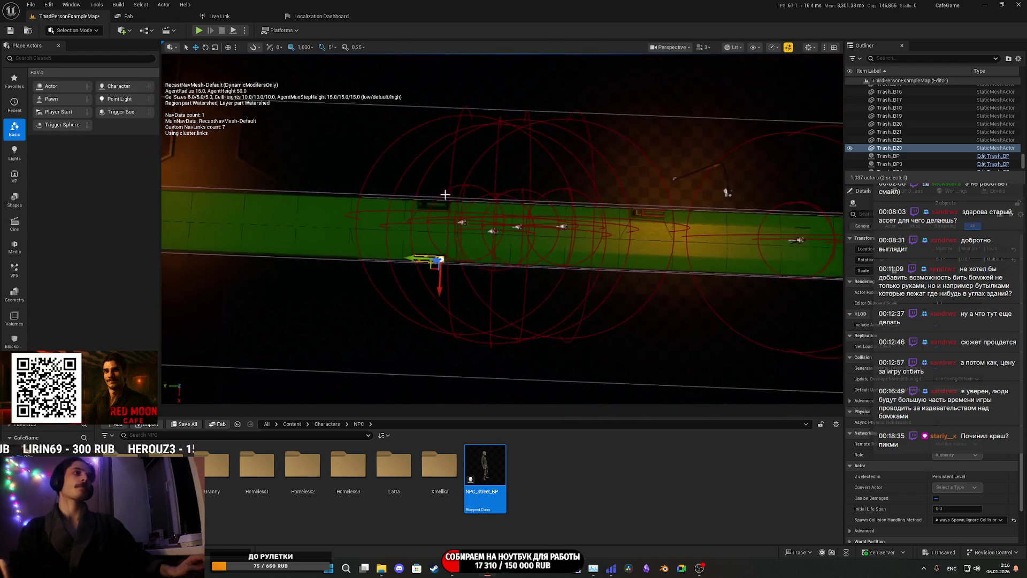
{"action": "mouse_move", "coordinate": [531, 266]}
{"action": "left_mouse_down"}
{"action": "mouse_move", "coordinate": [368, 284]}
{"action": "mouse_move", "coordinate": [565, 275]}
{"action": "mouse_move", "coordinate": [408, 267]}
{"action": "mouse_move", "coordinate": [596, 257]}
{"action": "mouse_move", "coordinate": [403, 247]}
{"action": "mouse_move", "coordinate": [601, 276]}
{"action": "mouse_move", "coordinate": [574, 280]}
{"action": "left_mouse_up"}
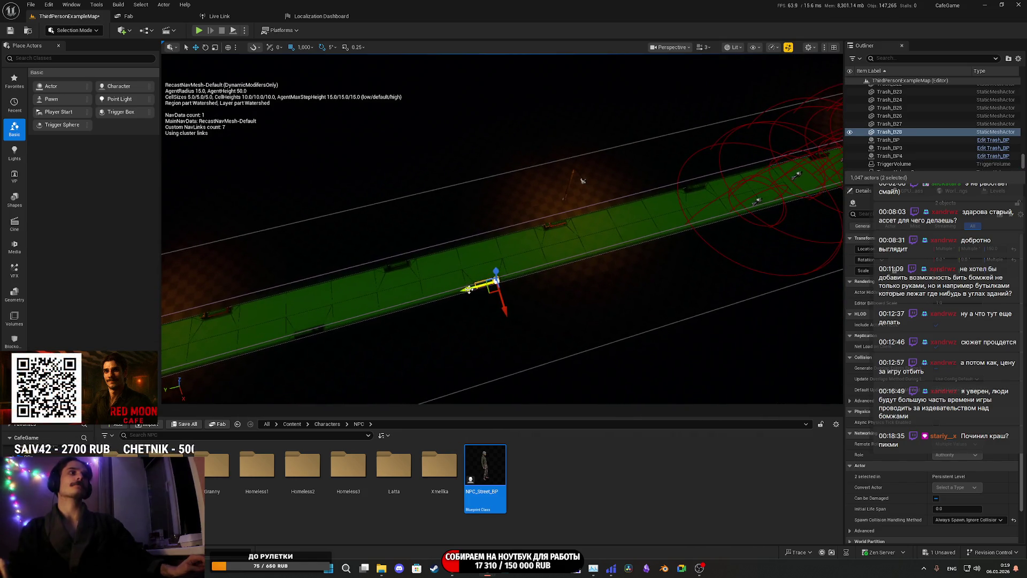
{"action": "mouse_move", "coordinate": [469, 289]}
{"action": "left_mouse_down", "text": "alt"}
{"action": "mouse_move", "coordinate": [636, 262]}
{"action": "mouse_move", "coordinate": [454, 327]}
{"action": "mouse_move", "coordinate": [364, 294]}
{"action": "mouse_move", "coordinate": [500, 272]}
{"action": "left_mouse_up", "text": "alt"}
{"action": "left_click_drag", "start_coordinate": [598, 261], "coordinate": [448, 315]}
{"action": "mouse_move", "coordinate": [511, 277]}
{"action": "left_mouse_down", "text": "alt"}
{"action": "mouse_move", "coordinate": [678, 207]}
{"action": "mouse_move", "coordinate": [595, 243]}
{"action": "left_mouse_up", "text": "alt"}
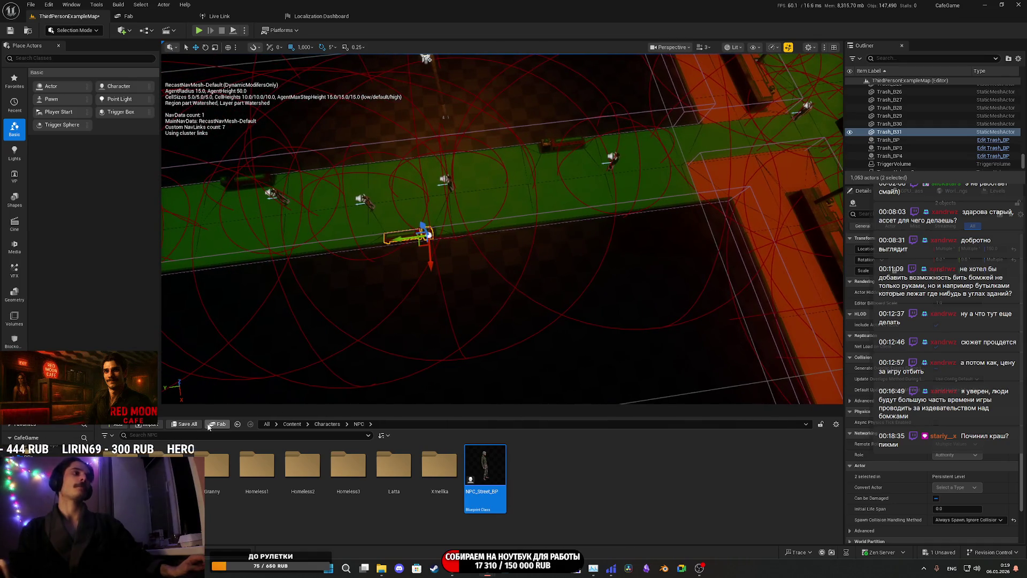
{"action": "left_click", "coordinate": [186, 425]}
{"action": "left_click", "coordinate": [574, 371]}
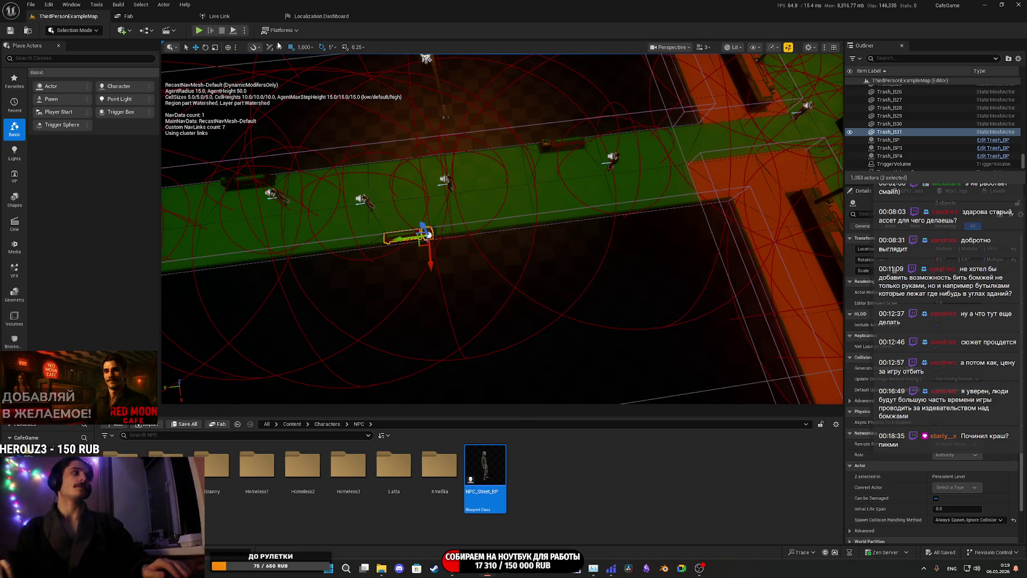
{"action": "key", "text": "alt+p"}
{"action": "key", "text": "F11"}
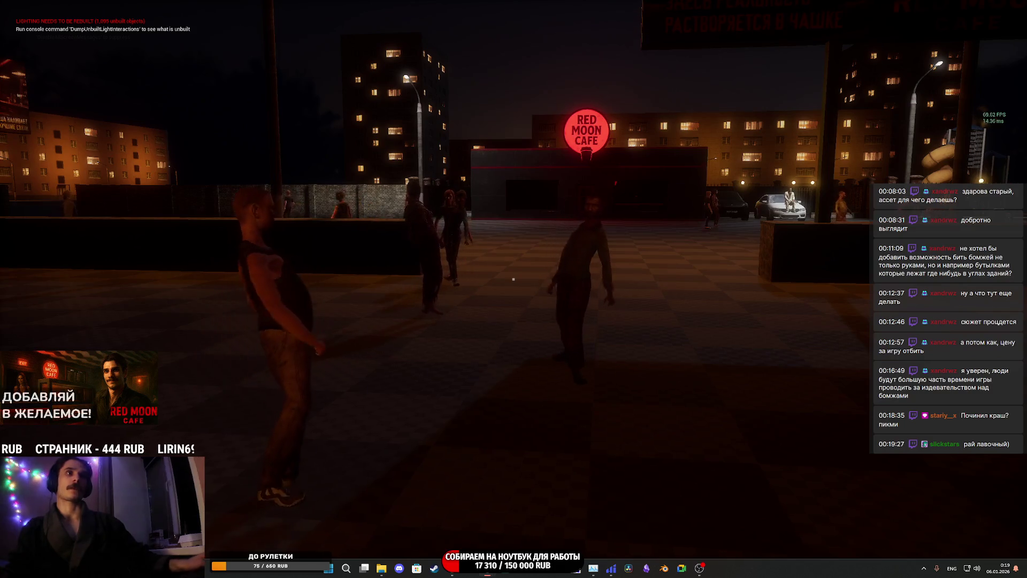
{"action": "key", "text": "Escape"}
{"action": "left_click", "coordinate": [449, 257]}
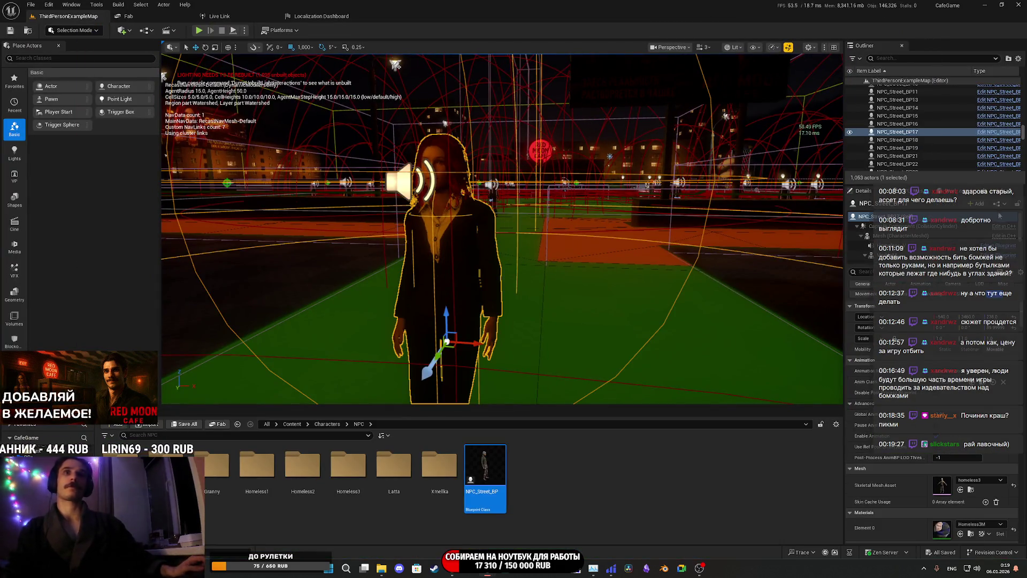
{"action": "left_click", "coordinate": [946, 225]}
{"action": "scroll", "coordinate": [484, 232], "scroll_direction": "down", "scroll_amount": 3}
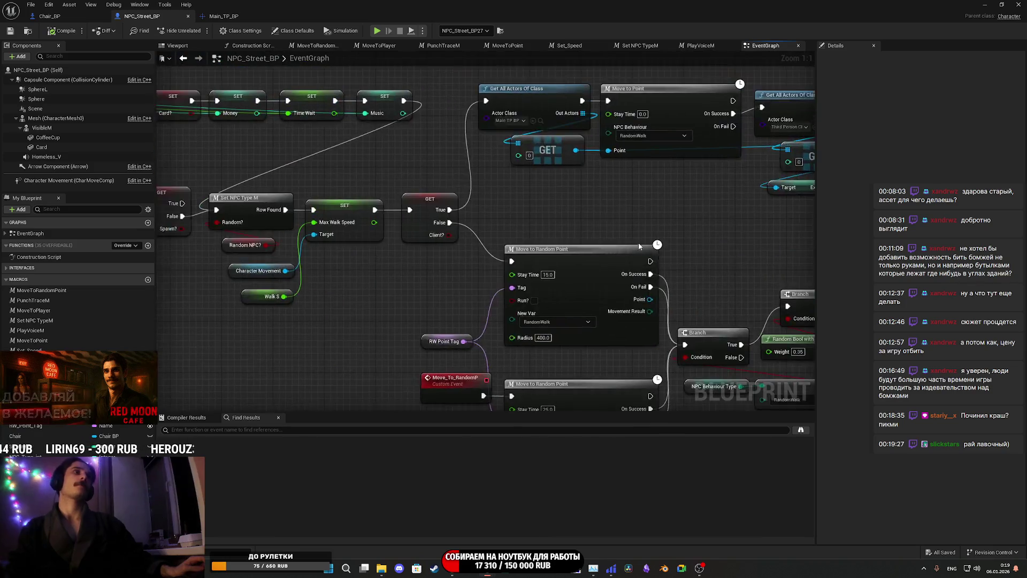
{"action": "scroll", "coordinate": [484, 233], "scroll_direction": "up", "scroll_amount": 5}
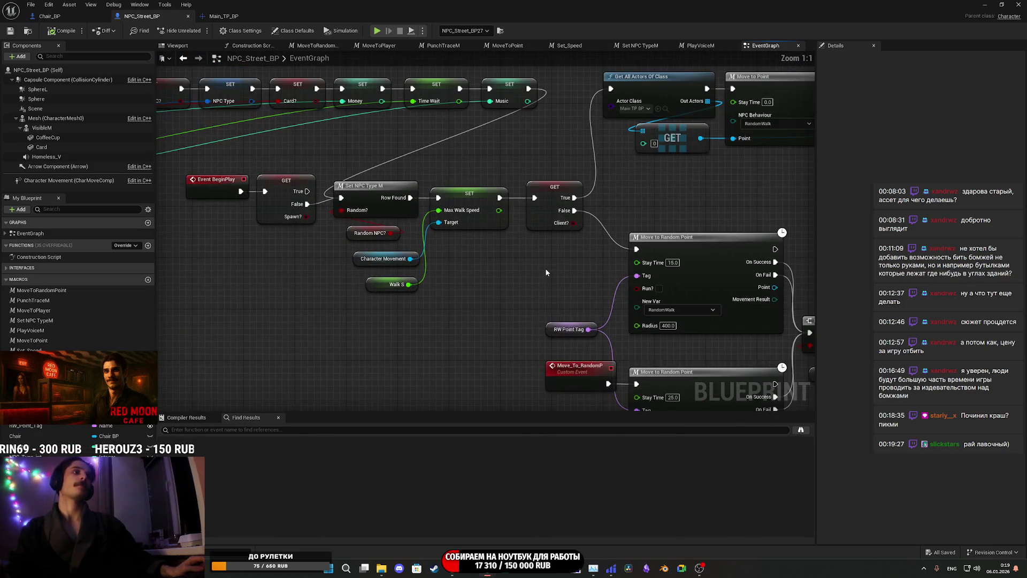
{"action": "mouse_move", "coordinate": [663, 272]}
{"action": "left_mouse_down"}
{"action": "mouse_move", "coordinate": [503, 262]}
{"action": "mouse_move", "coordinate": [518, 241]}
{"action": "mouse_move", "coordinate": [392, 235]}
{"action": "mouse_move", "coordinate": [541, 236]}
{"action": "mouse_move", "coordinate": [160, 278]}
{"action": "mouse_move", "coordinate": [431, 270]}
{"action": "left_mouse_up"}
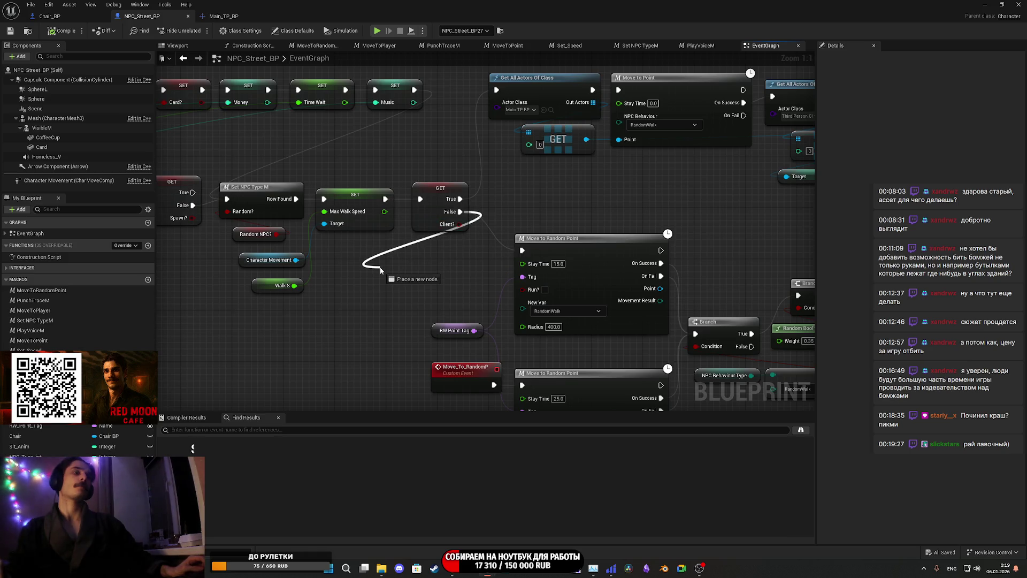
{"action": "left_click_drag", "start_coordinate": [380, 271], "coordinate": [380, 271]}
{"action": "left_click", "coordinate": [594, 214]}
{"action": "mouse_move", "coordinate": [599, 220]}
{"action": "left_mouse_down"}
{"action": "mouse_move", "coordinate": [592, 168]}
{"action": "mouse_move", "coordinate": [628, 168]}
{"action": "mouse_move", "coordinate": [569, 124]}
{"action": "mouse_move", "coordinate": [541, 118]}
{"action": "mouse_move", "coordinate": [523, 145]}
{"action": "left_mouse_up"}
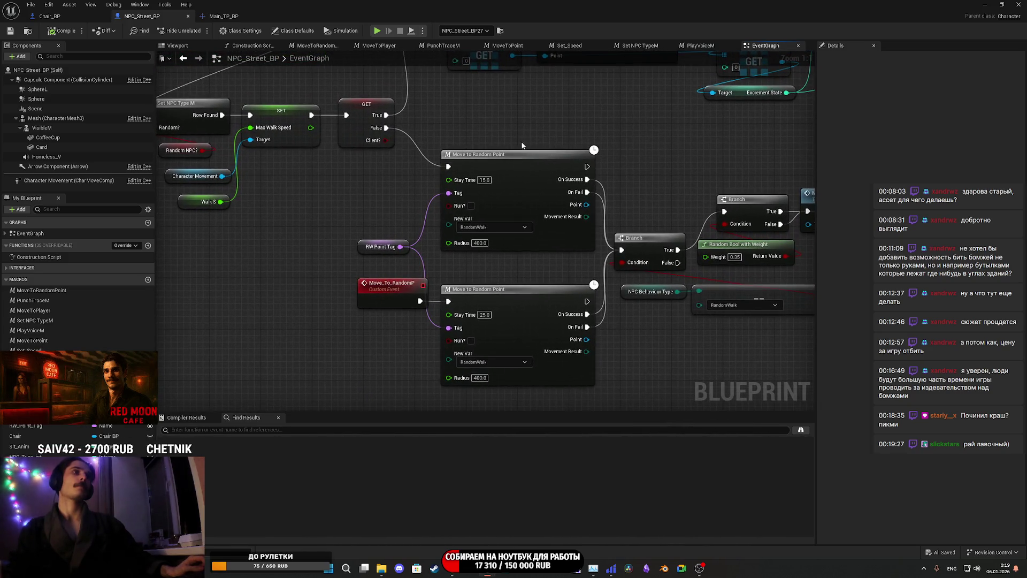
{"action": "double_click", "coordinate": [520, 191]}
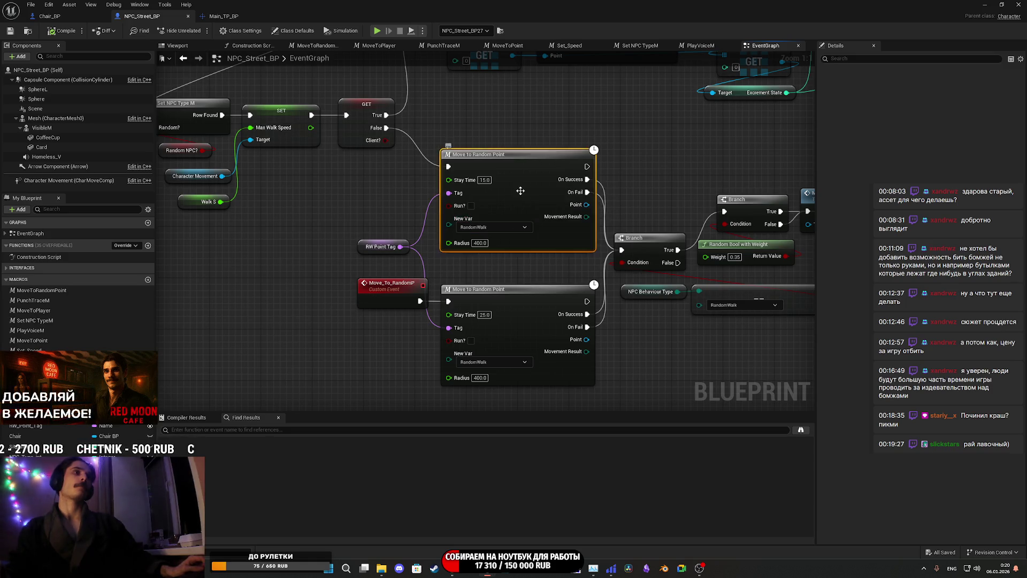
{"action": "mouse_move", "coordinate": [706, 177]}
{"action": "left_mouse_down"}
{"action": "mouse_move", "coordinate": [730, 142]}
{"action": "mouse_move", "coordinate": [794, 141]}
{"action": "mouse_move", "coordinate": [567, 115]}
{"action": "mouse_move", "coordinate": [294, 130]}
{"action": "mouse_move", "coordinate": [744, 153]}
{"action": "left_mouse_up"}
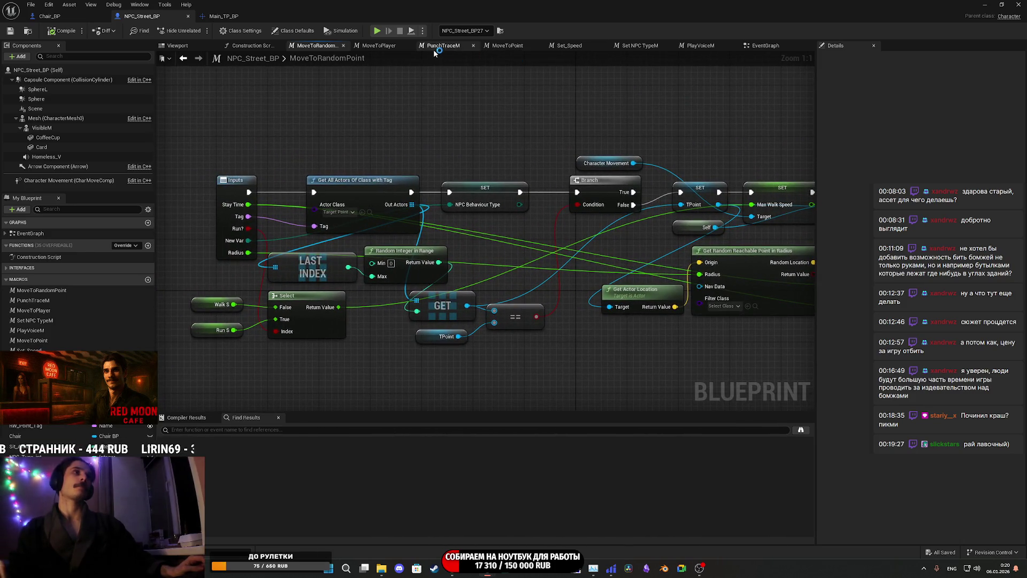
{"action": "left_click", "coordinate": [766, 47]}
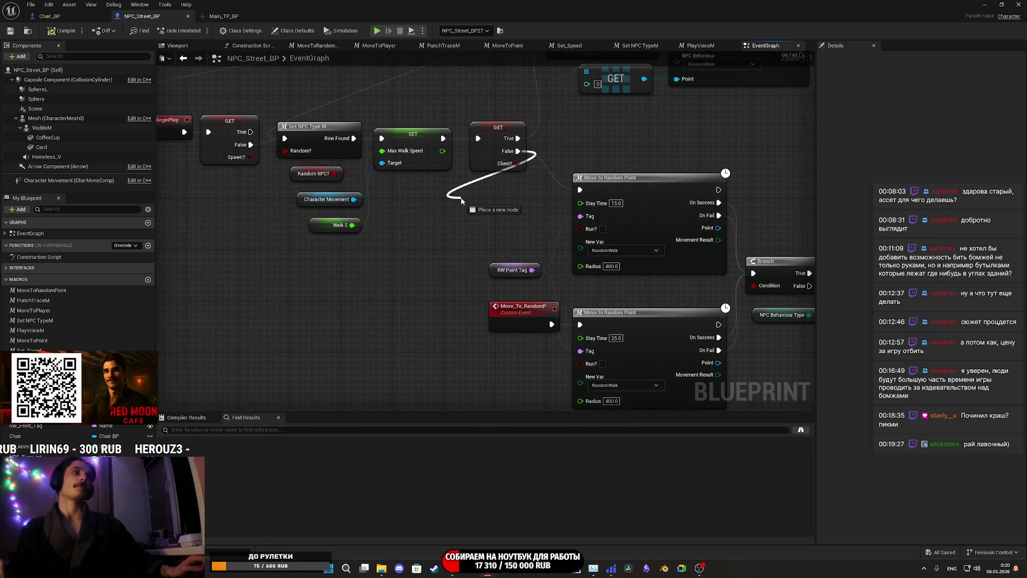
{"action": "left_click_drag", "start_coordinate": [461, 200], "coordinate": [463, 204]}
{"action": "type", "text": "rand"}
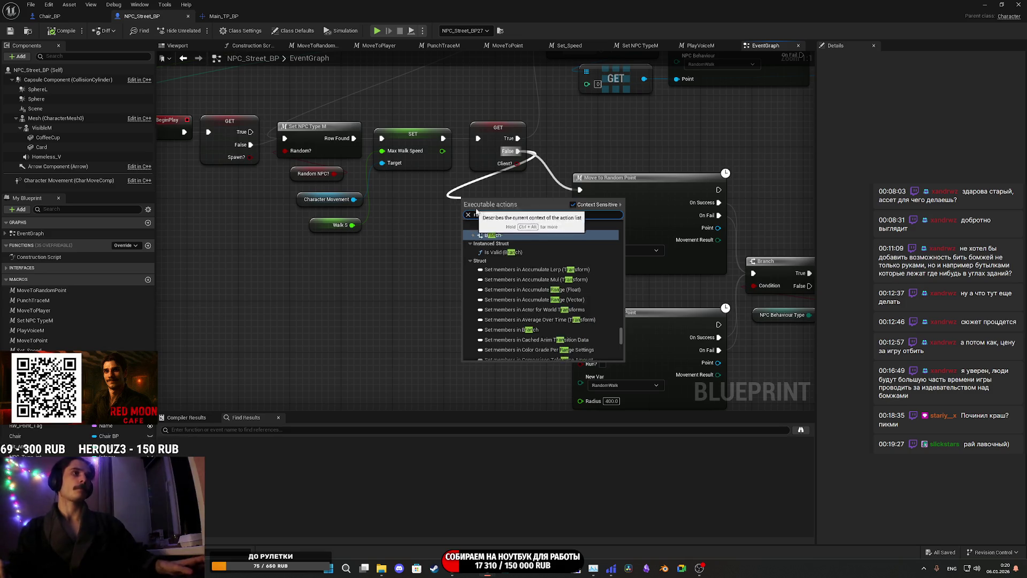
{"action": "mouse_move", "coordinate": [518, 152]}
{"action": "left_mouse_down"}
{"action": "mouse_move", "coordinate": [510, 191]}
{"action": "mouse_move", "coordinate": [488, 194]}
{"action": "left_mouse_up"}
{"action": "type", "text": "bra"}
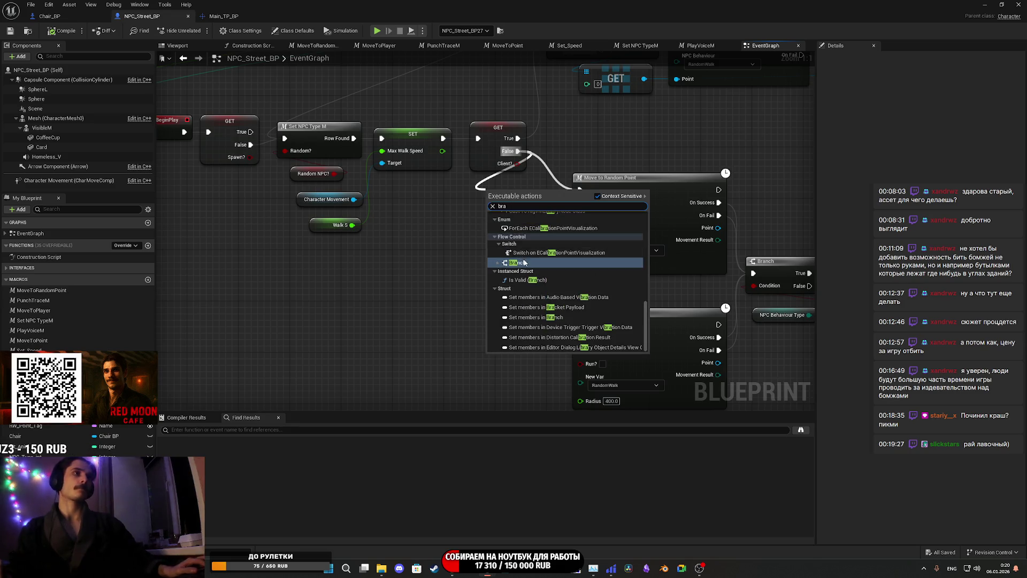
{"action": "key", "text": "Escape"}
{"action": "left_click_drag", "start_coordinate": [518, 151], "coordinate": [482, 204]}
{"action": "type", "text": "dela"}
{"action": "key", "text": "Return"}
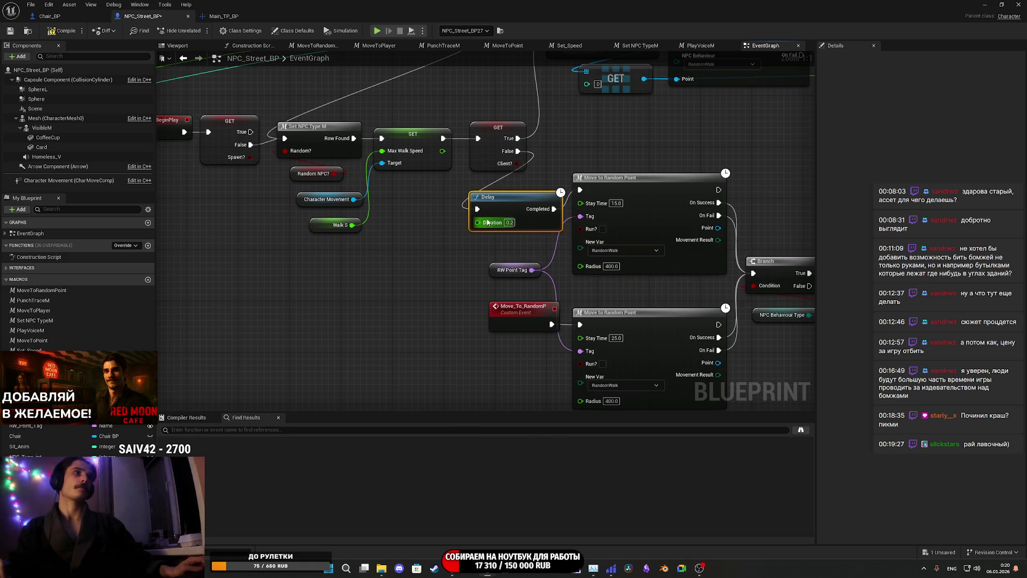
{"action": "left_click_drag", "start_coordinate": [453, 244], "coordinate": [453, 245]}
{"action": "type", "text": "rand"}
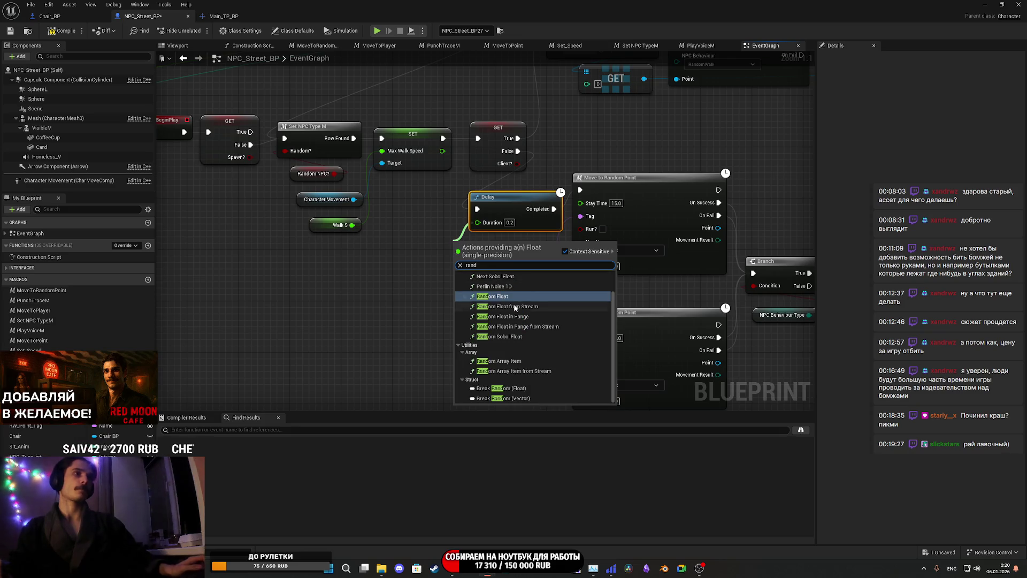
{"action": "left_click", "coordinate": [535, 316]}
{"action": "left_click_drag", "start_coordinate": [476, 233], "coordinate": [420, 230]}
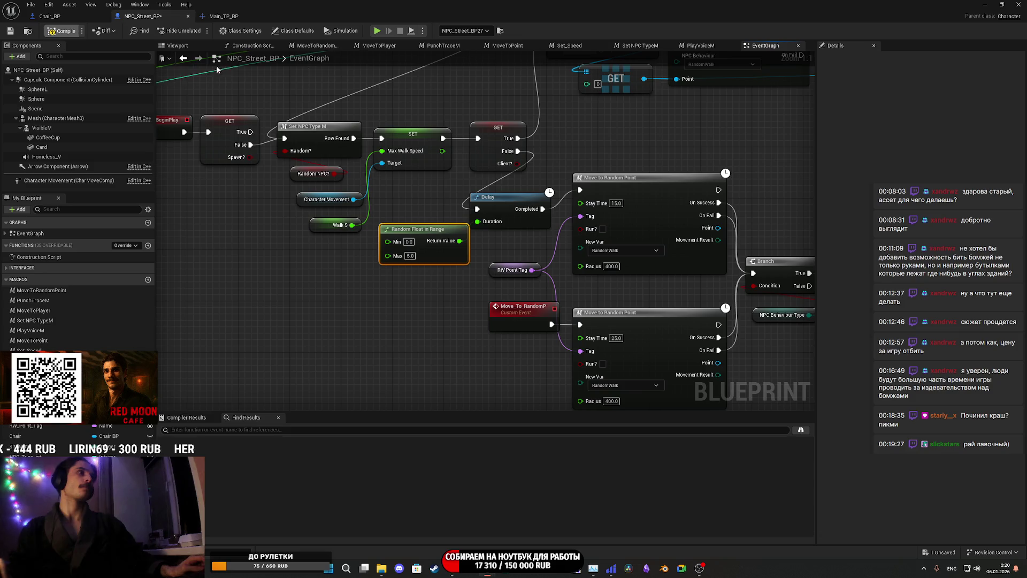
{"action": "left_click", "coordinate": [1018, 5]}
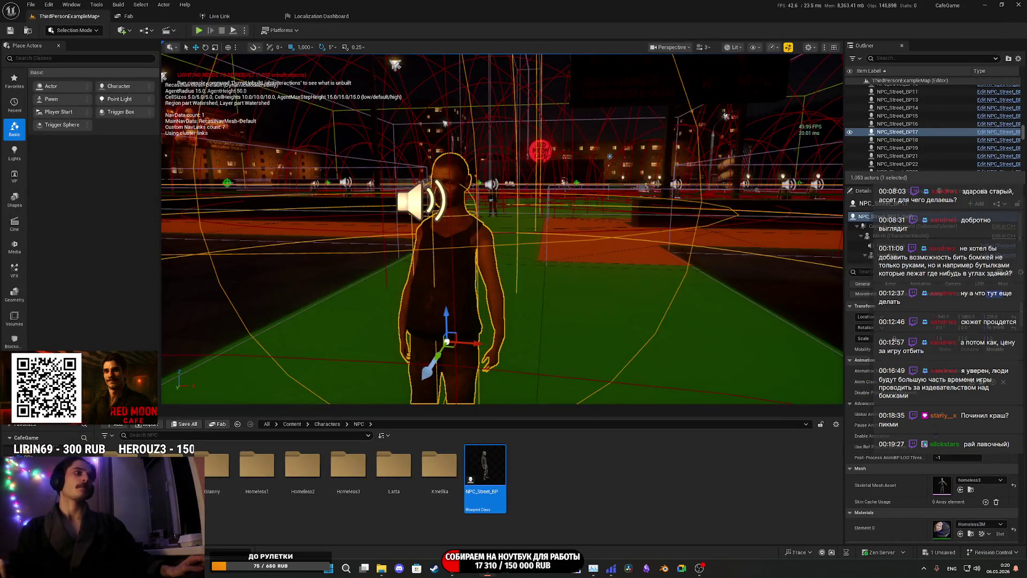
{"action": "left_click", "coordinate": [184, 425]}
{"action": "left_click", "coordinate": [580, 373]}
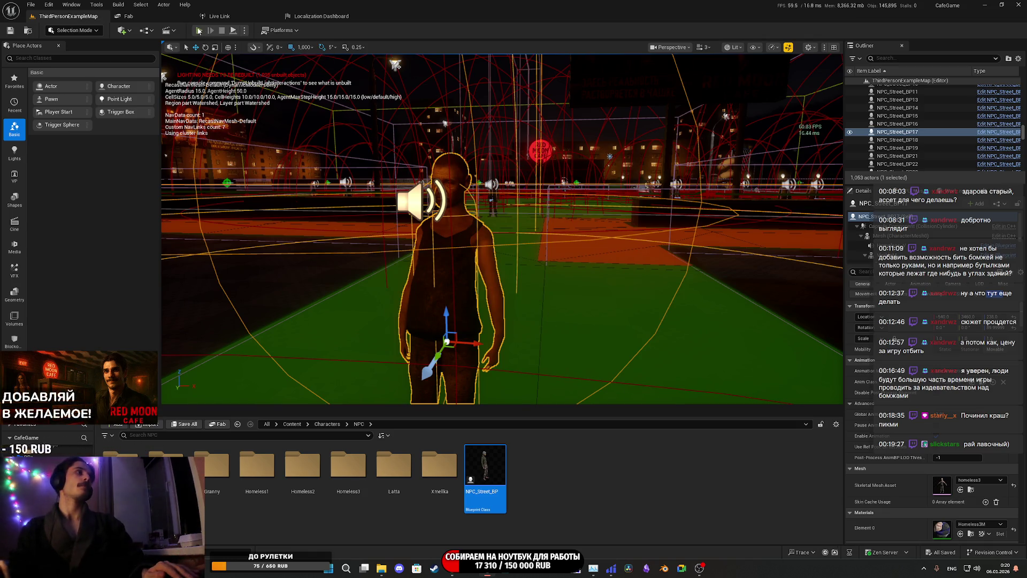
{"action": "key", "text": "alt+p"}
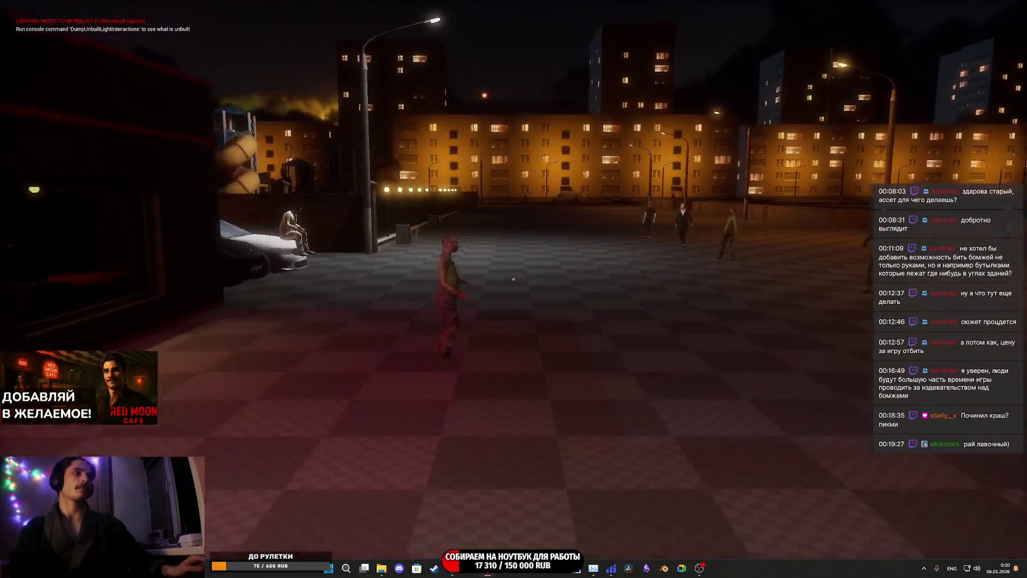
{"action": "key", "text": "w"}
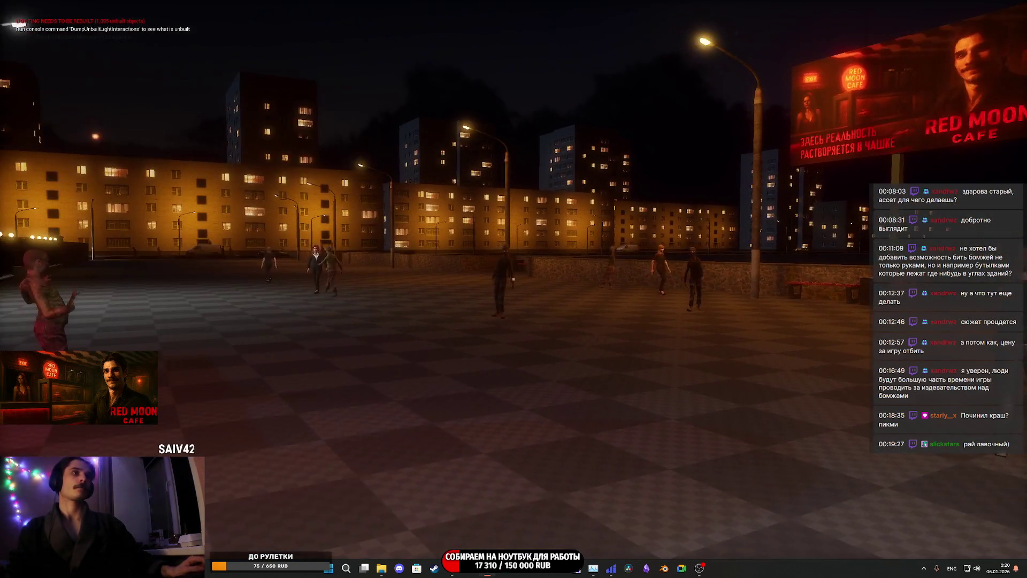
{"action": "key", "text": "w"}
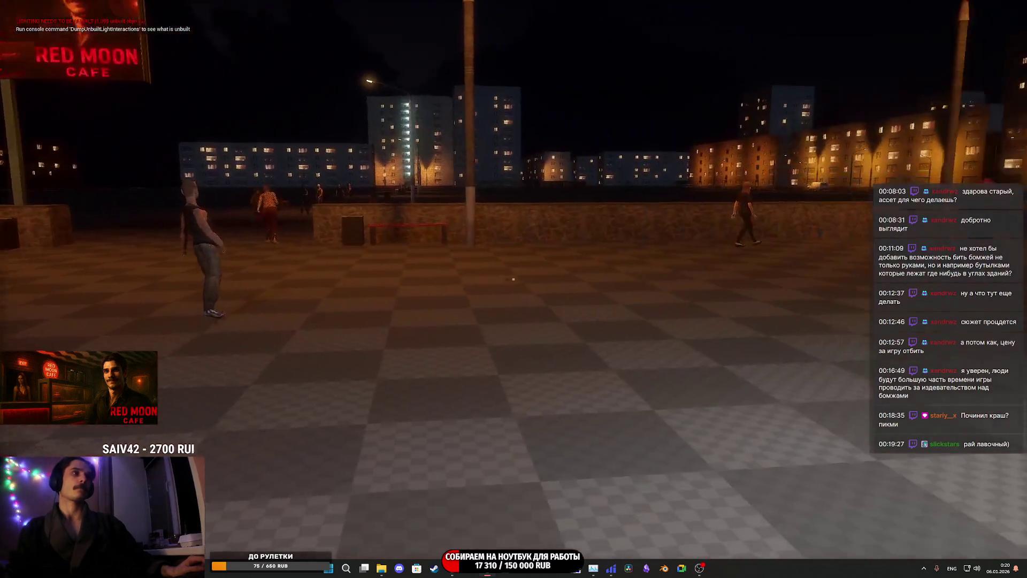
{"action": "key", "text": "w"}
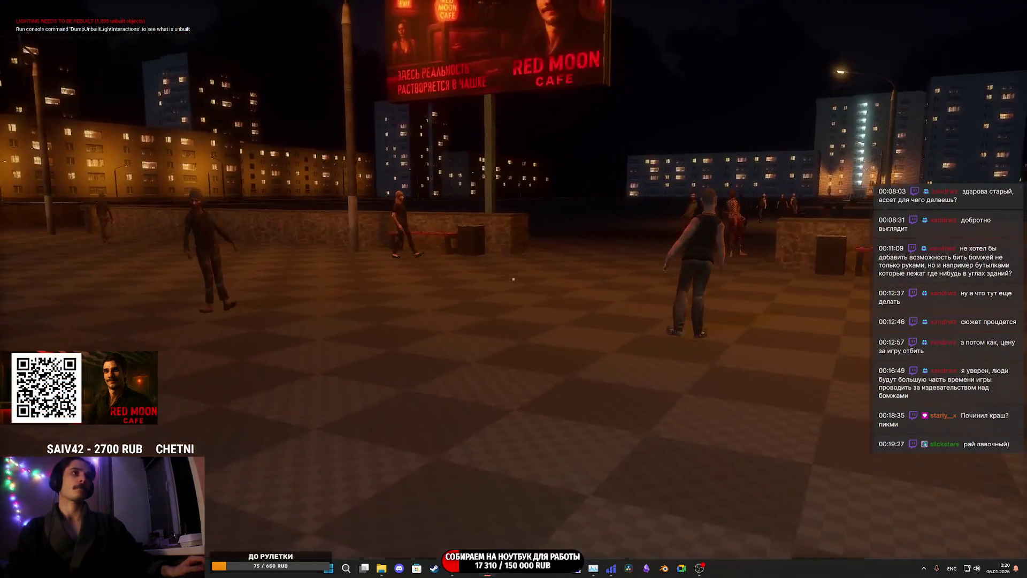
{"action": "key", "text": "w"}
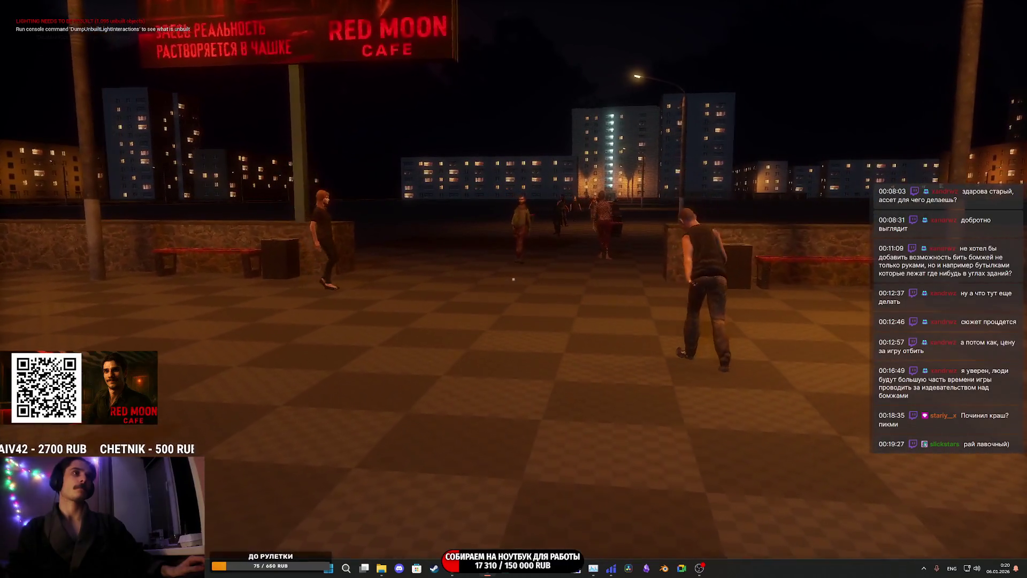
{"action": "key", "text": "w"}
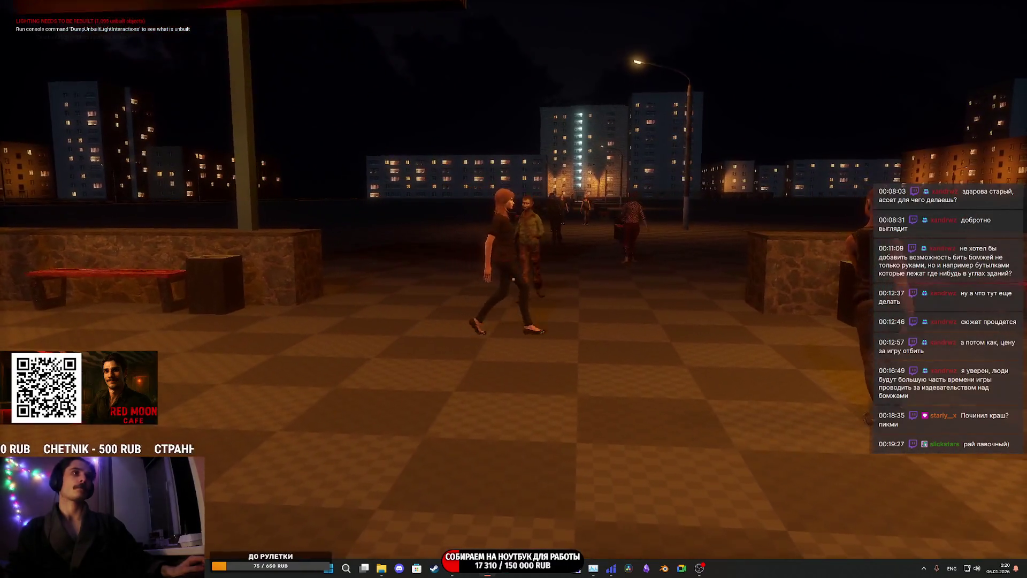
{"action": "key", "text": "w"}
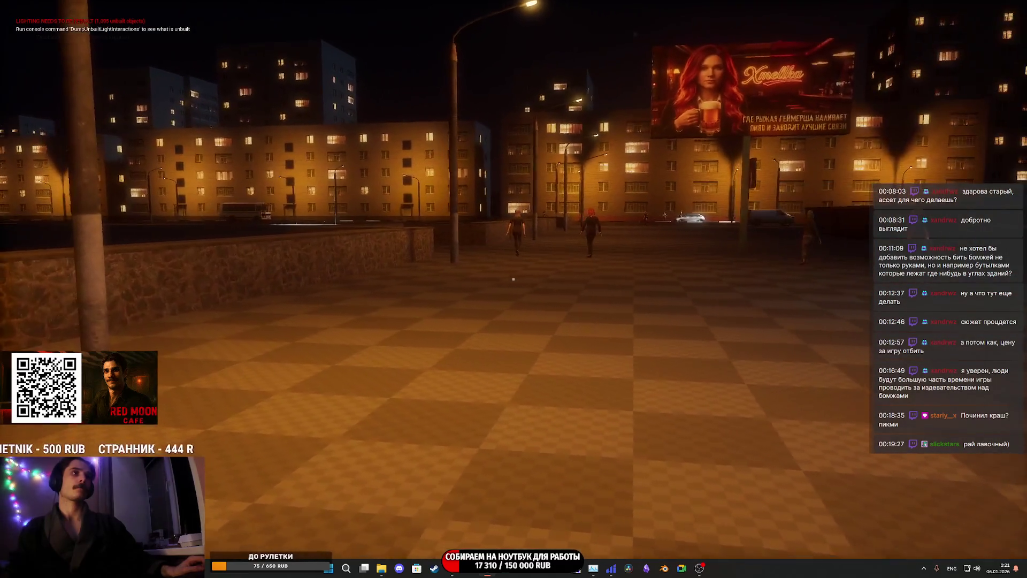
{"action": "key", "text": "w"}
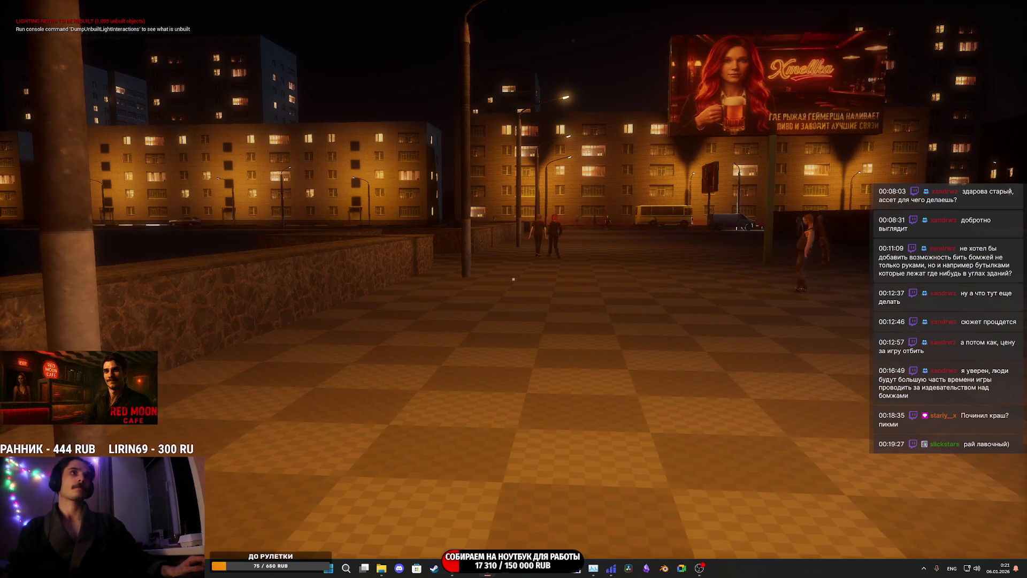
{"action": "key", "text": "w"}
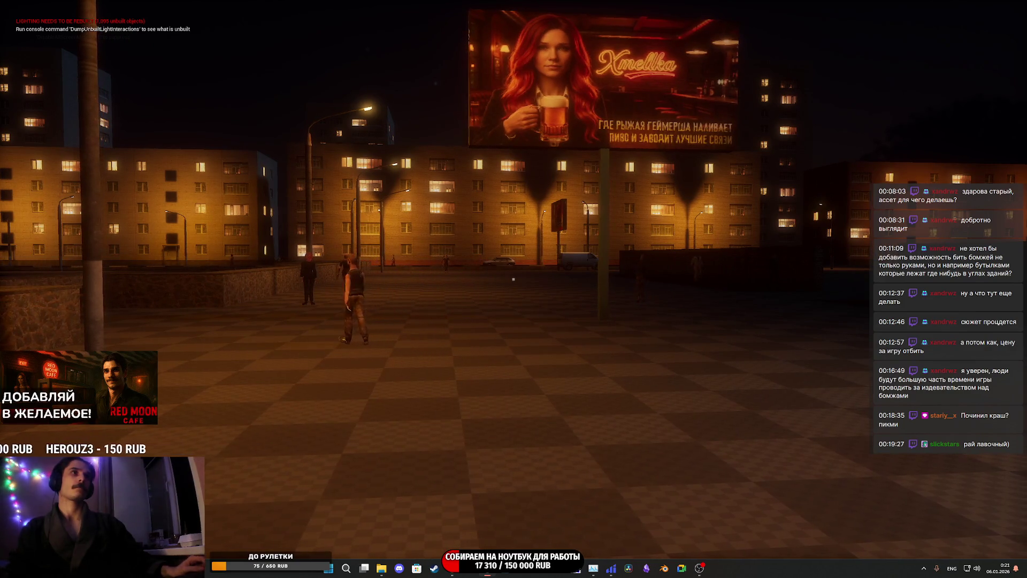
{"action": "key", "text": "w"}
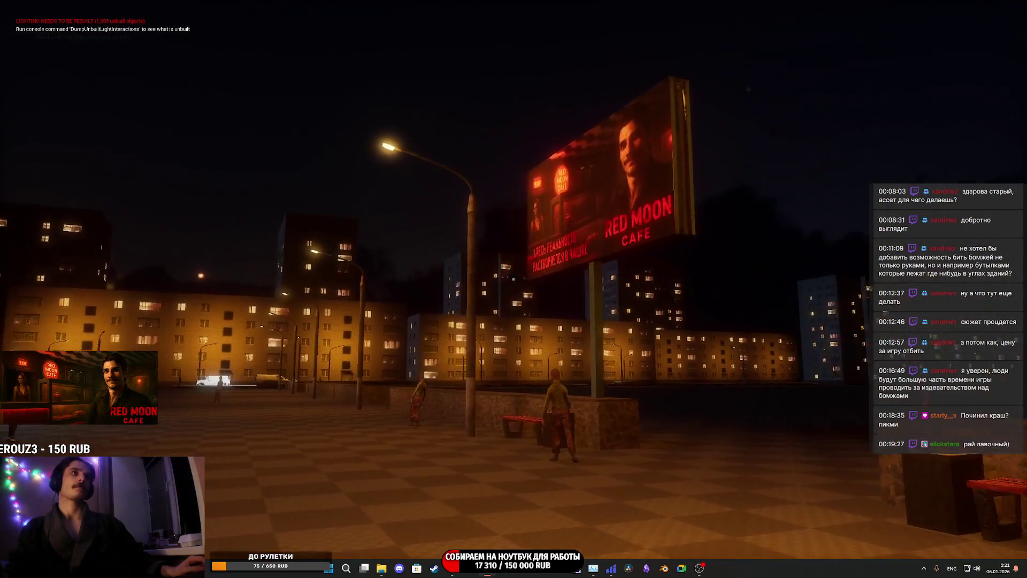
{"action": "key", "text": "w"}
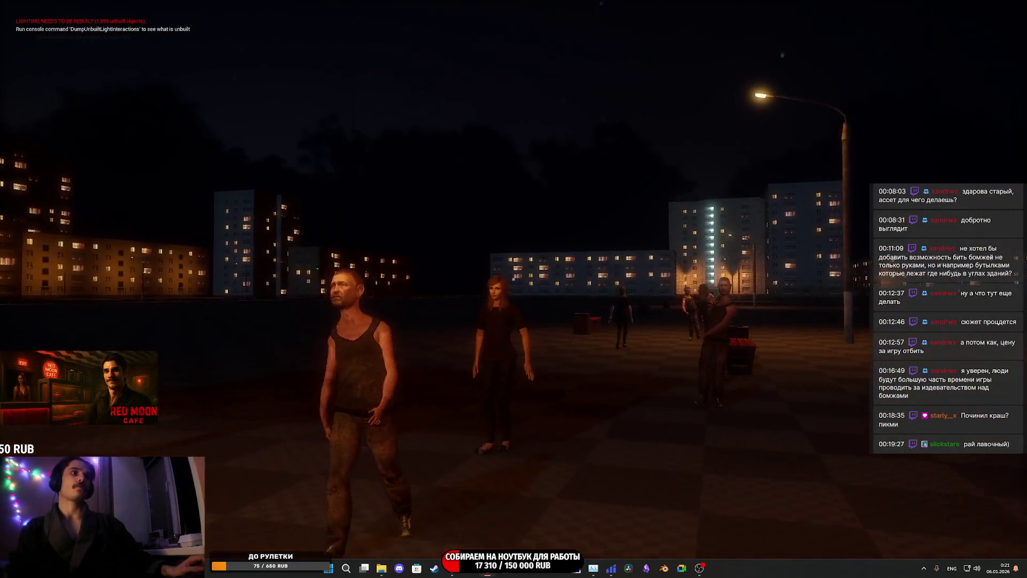
{"action": "key", "text": "w"}
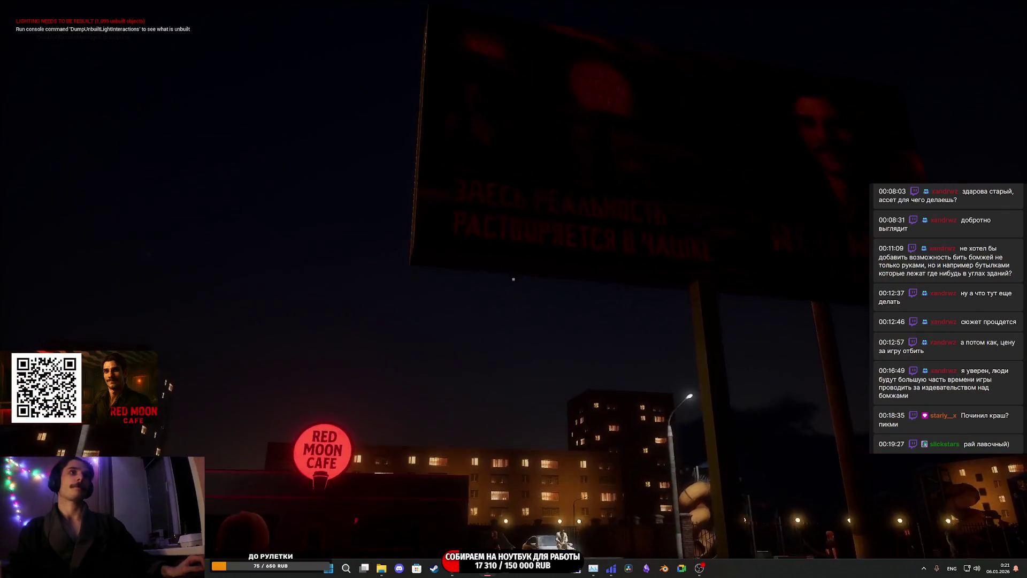
{"action": "key", "text": "w"}
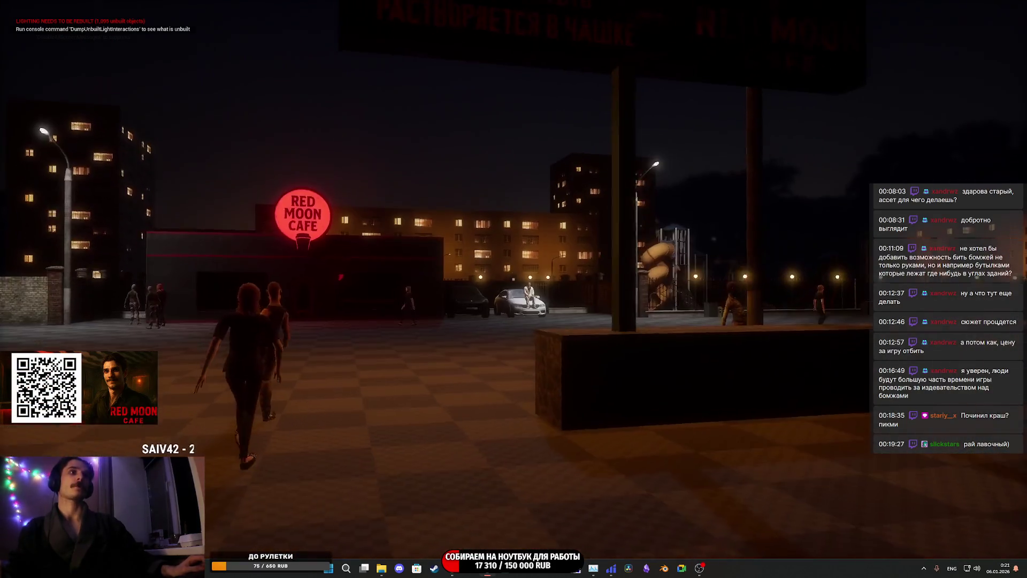
{"action": "key", "text": "Escape"}
{"action": "key", "text": "w"}
{"action": "left_click", "coordinate": [484, 195]}
{"action": "left_click_drag", "start_coordinate": [581, 253], "coordinate": [581, 253]}
{"action": "left_click_drag", "start_coordinate": [487, 262], "coordinate": [451, 263]}
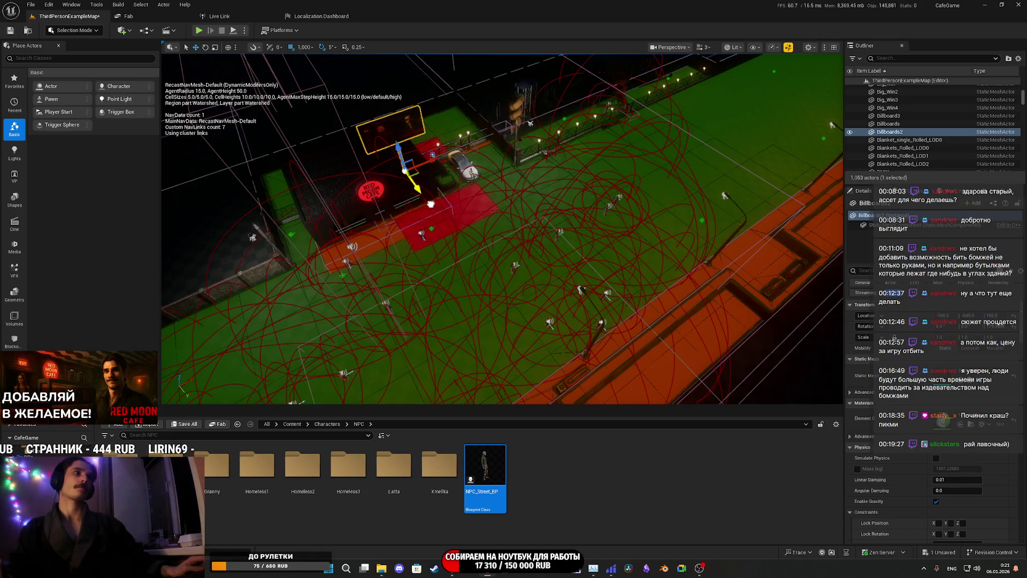
{"action": "left_click_drag", "start_coordinate": [451, 264], "coordinate": [451, 264]}
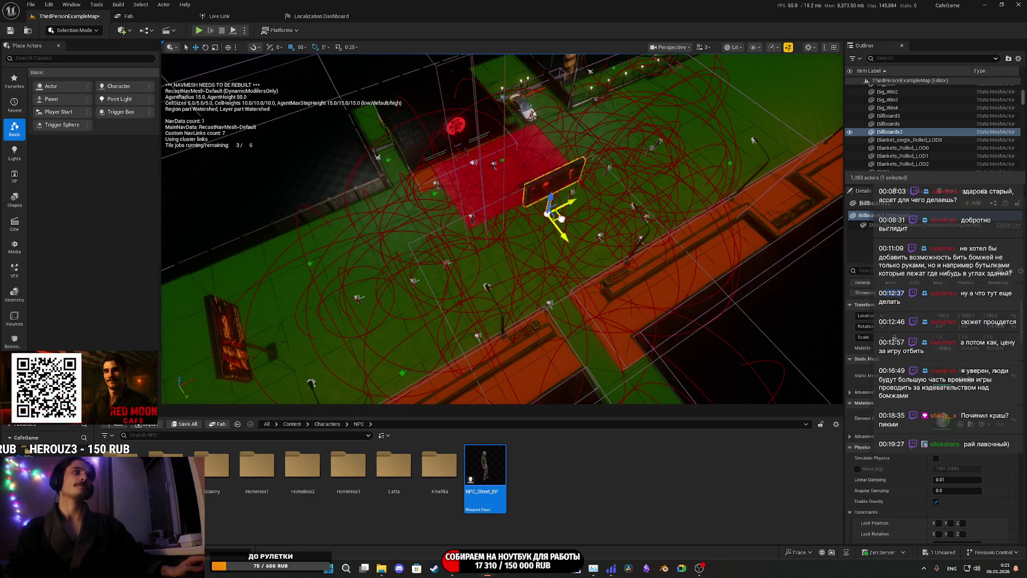
{"action": "left_click_drag", "start_coordinate": [564, 325], "coordinate": [565, 324]}
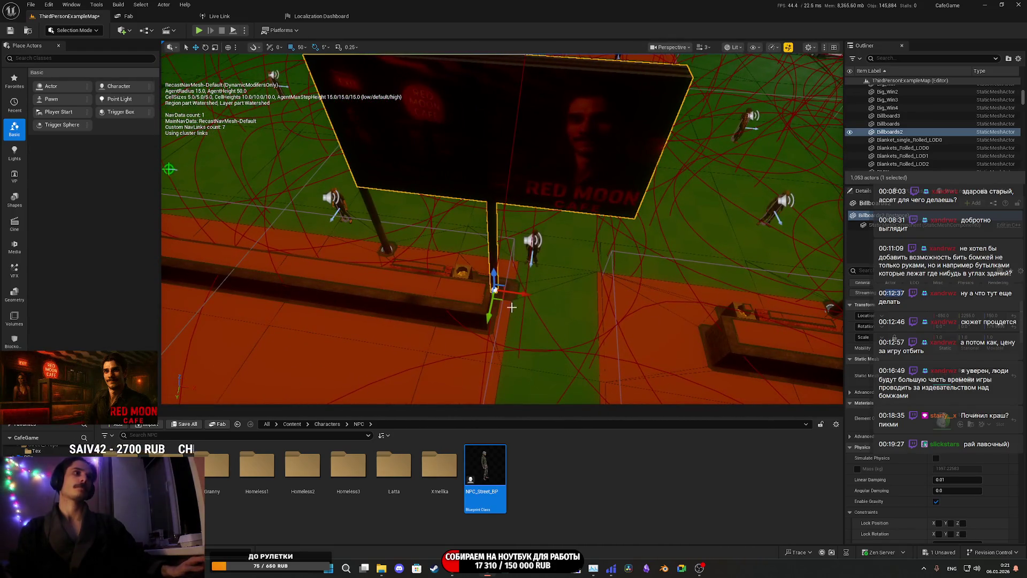
{"action": "mouse_move", "coordinate": [521, 289]}
{"action": "left_mouse_down"}
{"action": "mouse_move", "coordinate": [530, 317]}
{"action": "mouse_move", "coordinate": [486, 324]}
{"action": "mouse_move", "coordinate": [492, 310]}
{"action": "mouse_move", "coordinate": [482, 327]}
{"action": "mouse_move", "coordinate": [513, 179]}
{"action": "mouse_move", "coordinate": [543, 273]}
{"action": "left_mouse_up"}
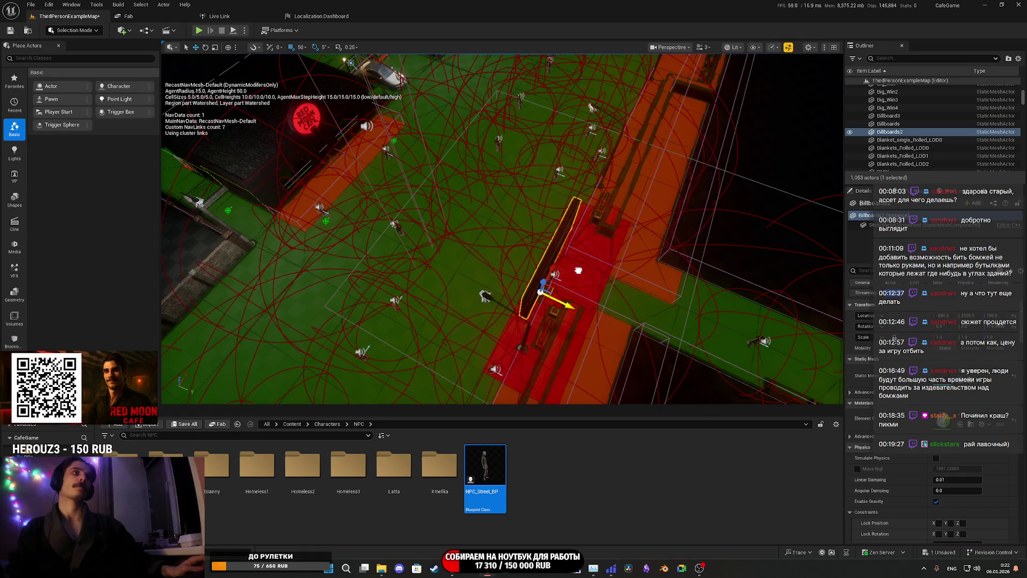
{"action": "left_click_drag", "start_coordinate": [593, 316], "coordinate": [551, 187]}
{"action": "left_click_drag", "start_coordinate": [469, 375], "coordinate": [469, 391]}
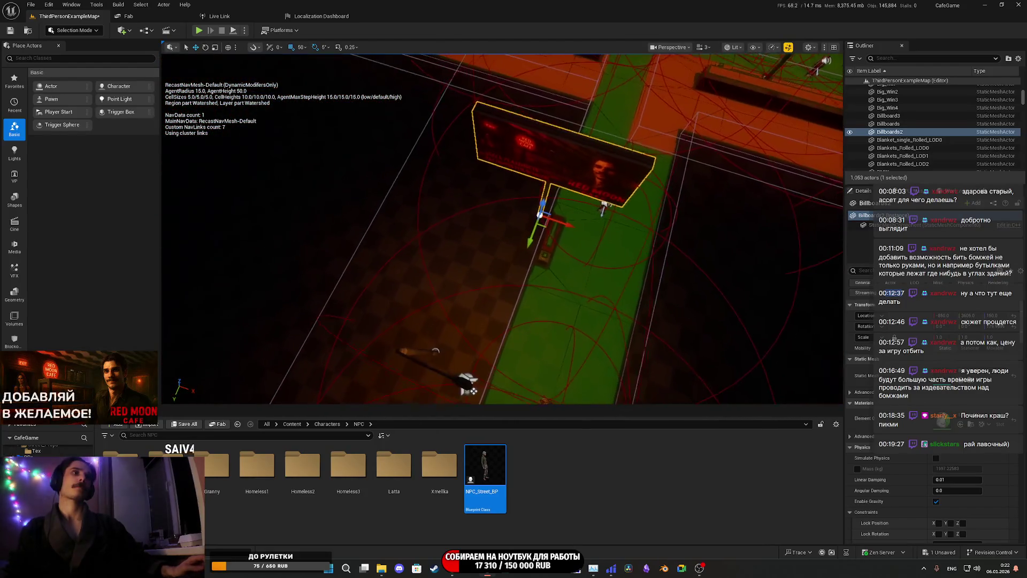
{"action": "mouse_move", "coordinate": [638, 263]}
{"action": "left_mouse_down"}
{"action": "mouse_move", "coordinate": [645, 299]}
{"action": "mouse_move", "coordinate": [649, 267]}
{"action": "mouse_move", "coordinate": [650, 310]}
{"action": "mouse_move", "coordinate": [588, 311]}
{"action": "mouse_move", "coordinate": [617, 245]}
{"action": "mouse_move", "coordinate": [337, 273]}
{"action": "left_mouse_up"}
{"action": "key", "text": "f"}
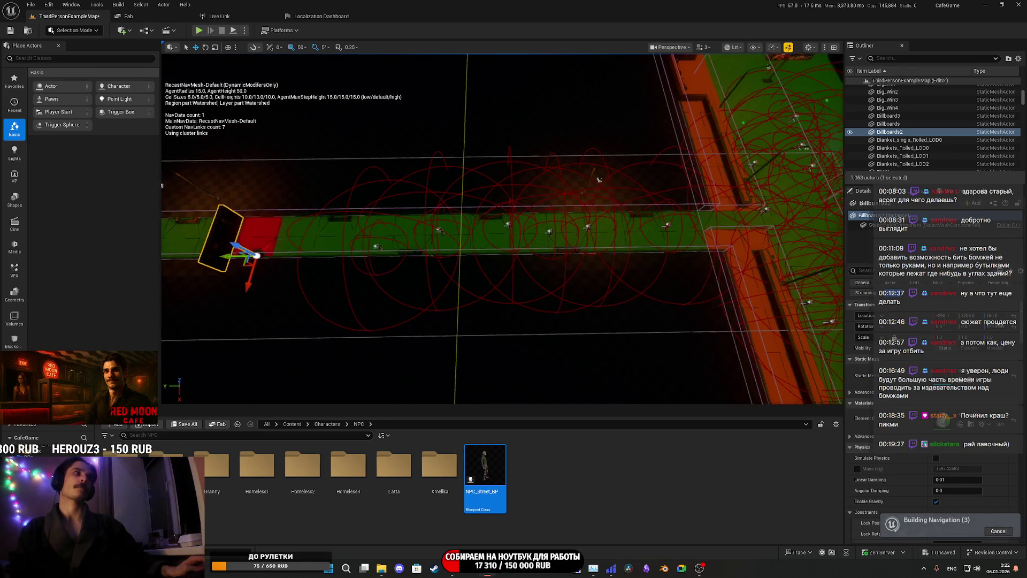
{"action": "key", "text": "f"}
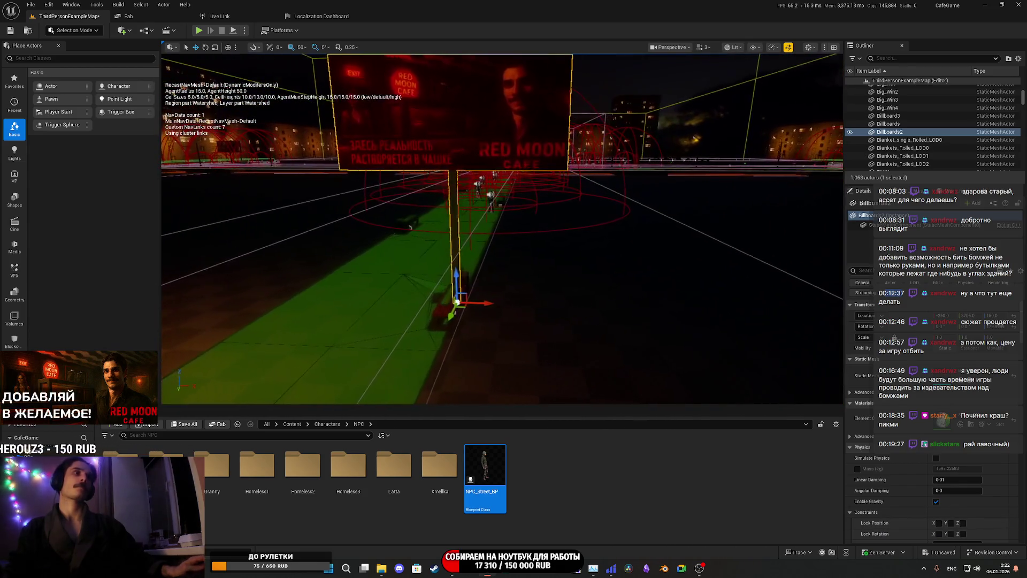
{"action": "left_click_drag", "start_coordinate": [427, 366], "coordinate": [418, 386]}
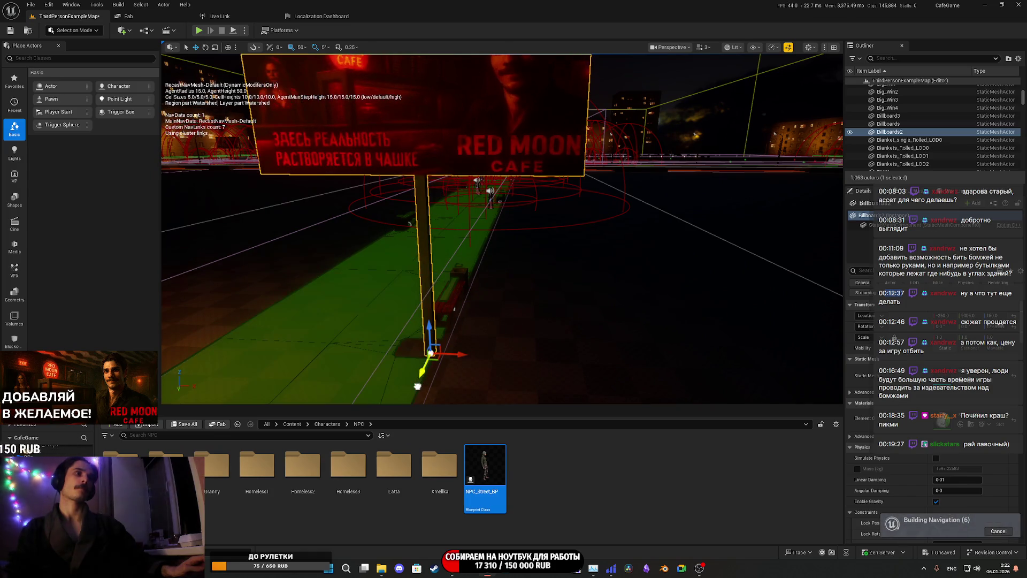
{"action": "left_click_drag", "start_coordinate": [503, 268], "coordinate": [457, 329]}
{"action": "left_click_drag", "start_coordinate": [503, 230], "coordinate": [484, 321]}
{"action": "key", "text": "ctrl+w"}
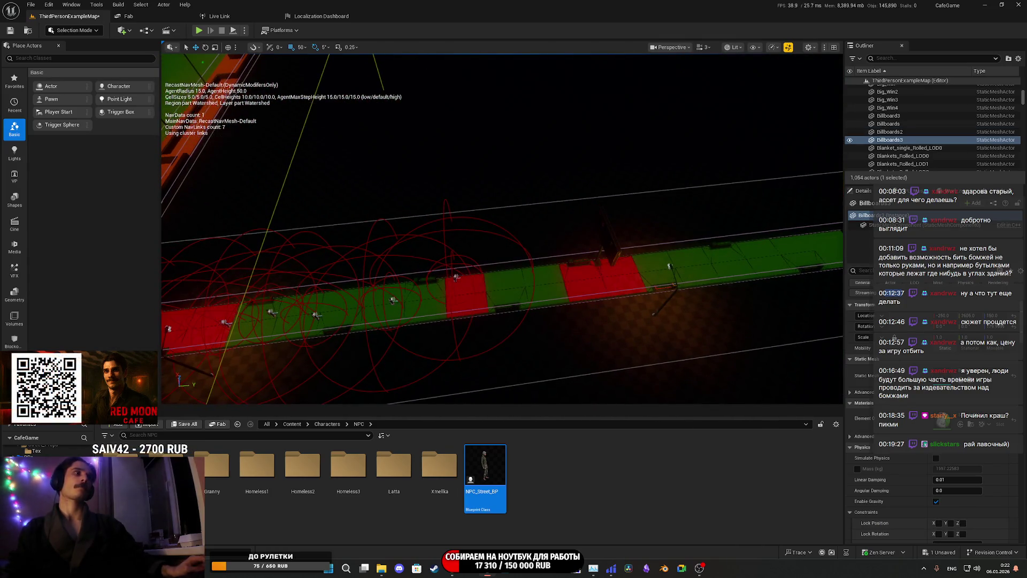
{"action": "mouse_move", "coordinate": [498, 279]}
{"action": "left_mouse_down"}
{"action": "mouse_move", "coordinate": [488, 265]}
{"action": "mouse_move", "coordinate": [468, 284]}
{"action": "mouse_move", "coordinate": [539, 135]}
{"action": "mouse_move", "coordinate": [646, 99]}
{"action": "mouse_move", "coordinate": [608, 198]}
{"action": "mouse_move", "coordinate": [588, 204]}
{"action": "mouse_move", "coordinate": [621, 193]}
{"action": "left_mouse_up"}
{"action": "key", "text": "e"}
{"action": "key", "text": "w"}
{"action": "mouse_move", "coordinate": [569, 218]}
{"action": "left_mouse_down"}
{"action": "mouse_move", "coordinate": [489, 291]}
{"action": "mouse_move", "coordinate": [327, 280]}
{"action": "mouse_move", "coordinate": [385, 273]}
{"action": "mouse_move", "coordinate": [404, 254]}
{"action": "left_mouse_up"}
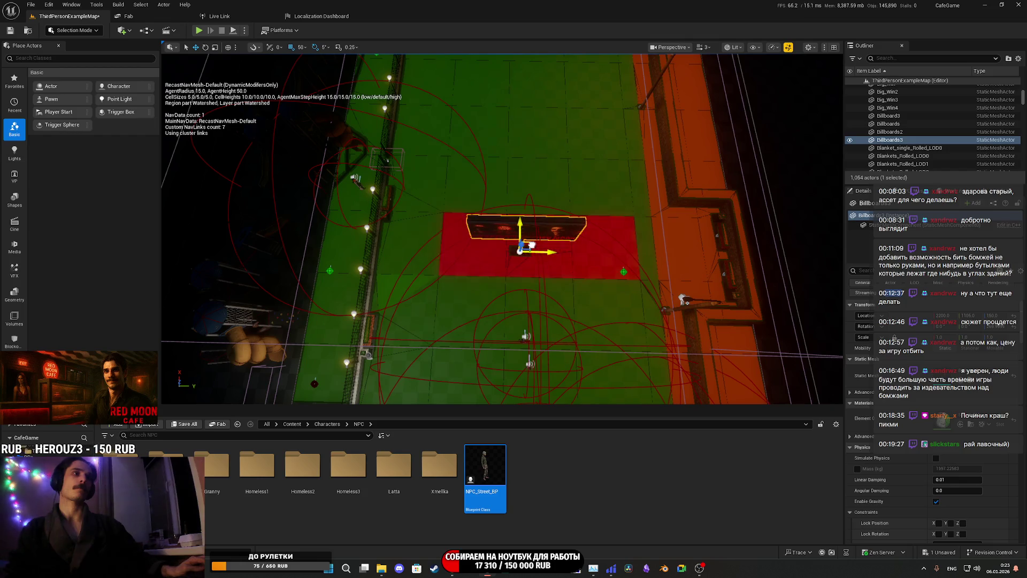
{"action": "mouse_move", "coordinate": [528, 239]}
{"action": "left_mouse_down"}
{"action": "mouse_move", "coordinate": [502, 338]}
{"action": "mouse_move", "coordinate": [460, 326]}
{"action": "mouse_move", "coordinate": [439, 369]}
{"action": "left_mouse_up"}
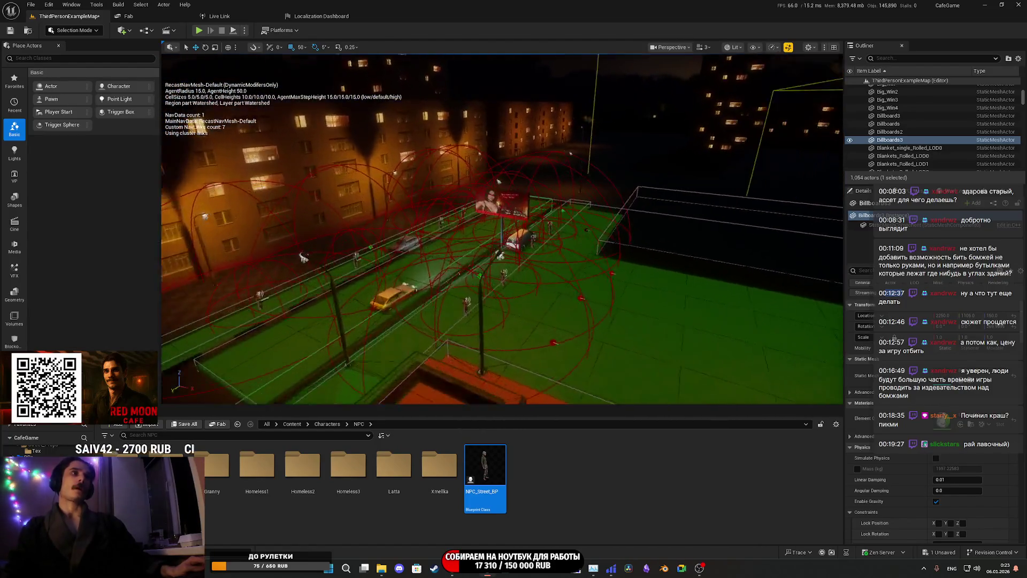
{"action": "double_click", "coordinate": [889, 115]}
{"action": "left_click_drag", "start_coordinate": [503, 230], "coordinate": [482, 241]}
{"action": "mouse_move", "coordinate": [740, 235]}
{"action": "left_mouse_down"}
{"action": "mouse_move", "coordinate": [738, 215]}
{"action": "mouse_move", "coordinate": [725, 220]}
{"action": "left_mouse_up"}
{"action": "key", "text": "ctrl+d"}
{"action": "left_click_drag", "start_coordinate": [503, 230], "coordinate": [494, 226]}
{"action": "left_click_drag", "start_coordinate": [663, 172], "coordinate": [665, 170]}
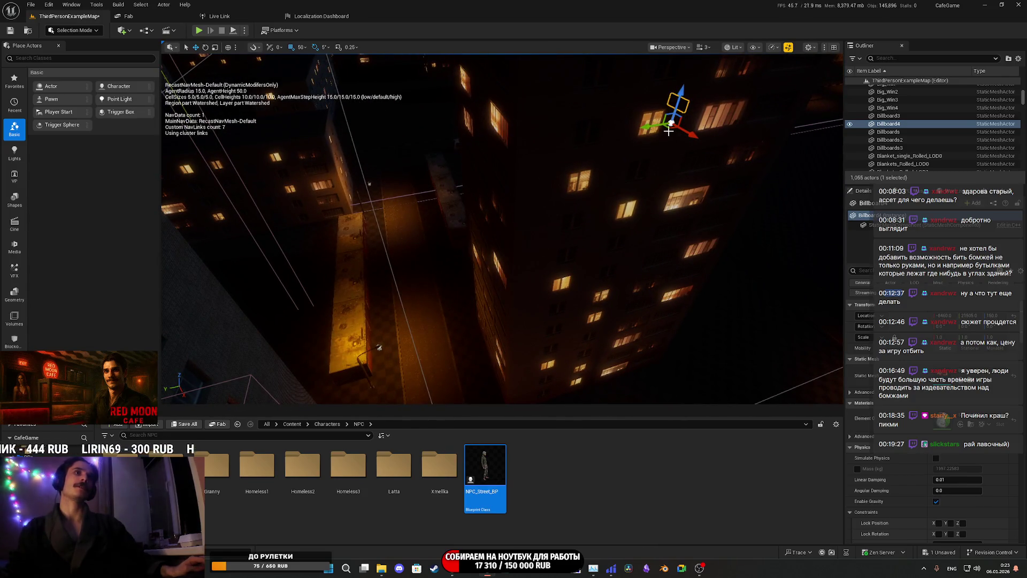
{"action": "key", "text": "f"}
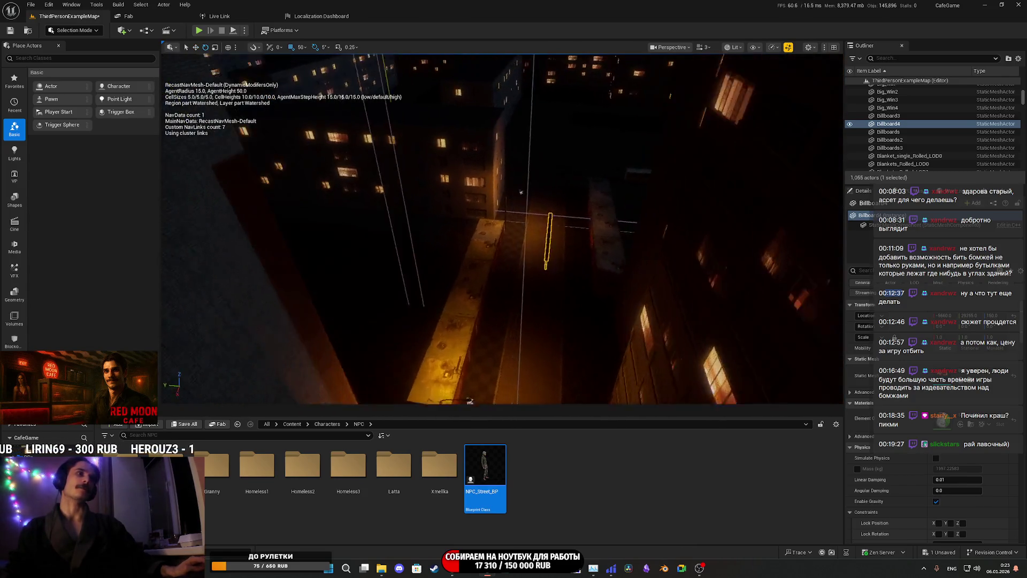
{"action": "mouse_move", "coordinate": [559, 323]}
{"action": "left_mouse_down"}
{"action": "mouse_move", "coordinate": [602, 310]}
{"action": "mouse_move", "coordinate": [554, 278]}
{"action": "mouse_move", "coordinate": [536, 310]}
{"action": "mouse_move", "coordinate": [506, 295]}
{"action": "mouse_move", "coordinate": [565, 289]}
{"action": "mouse_move", "coordinate": [343, 315]}
{"action": "left_mouse_up"}
{"action": "key", "text": "w"}
{"action": "mouse_move", "coordinate": [438, 243]}
{"action": "left_mouse_down"}
{"action": "mouse_move", "coordinate": [550, 337]}
{"action": "mouse_move", "coordinate": [631, 275]}
{"action": "mouse_move", "coordinate": [587, 261]}
{"action": "left_mouse_up"}
{"action": "mouse_move", "coordinate": [524, 253]}
{"action": "left_mouse_down"}
{"action": "mouse_move", "coordinate": [485, 256]}
{"action": "mouse_move", "coordinate": [601, 294]}
{"action": "mouse_move", "coordinate": [525, 253]}
{"action": "left_mouse_up"}
{"action": "key", "text": "ctrl+d"}
{"action": "key", "text": "ctrl+b"}
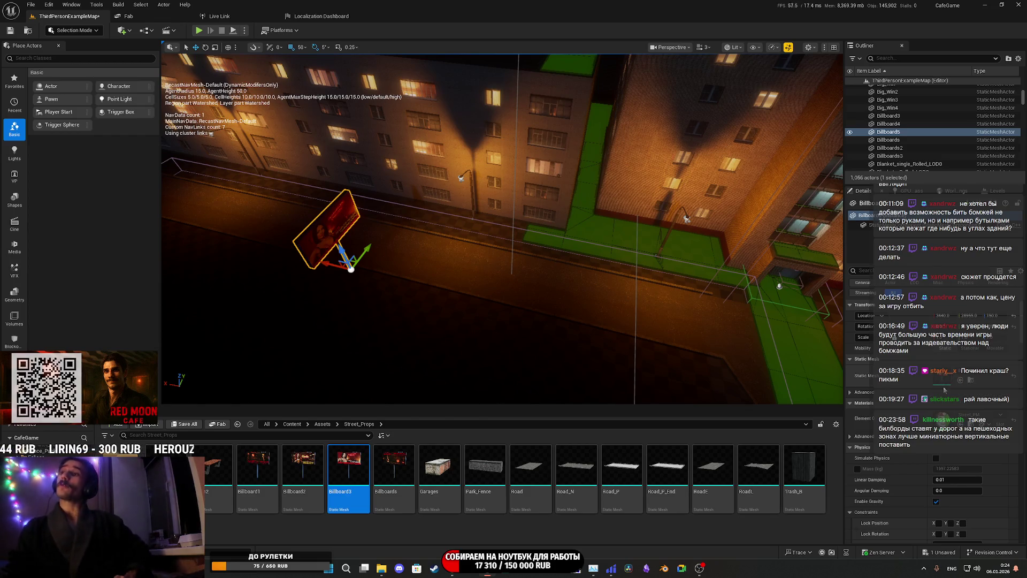
{"action": "key", "text": "f"}
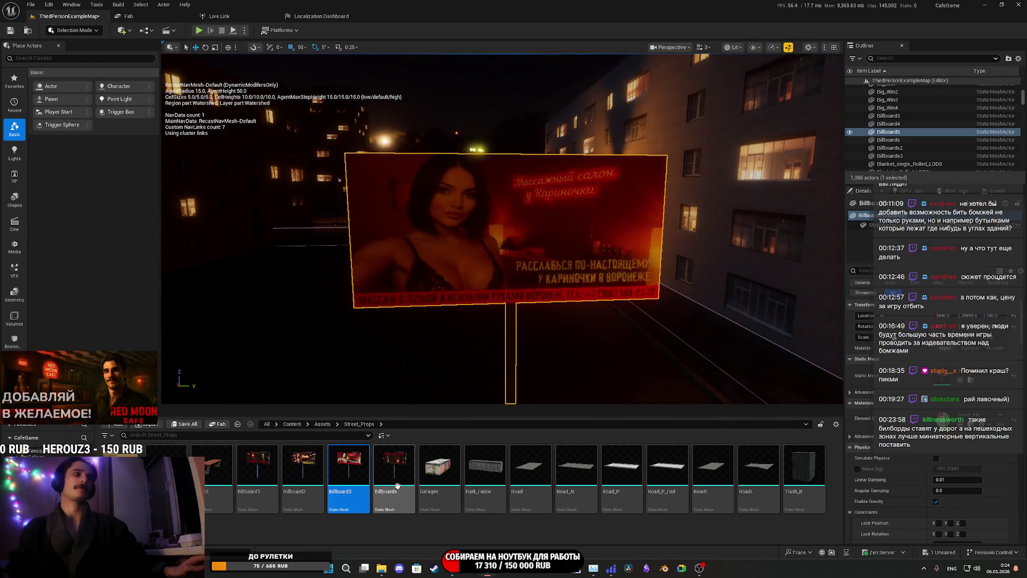
{"action": "mouse_move", "coordinate": [394, 465]}
{"action": "left_mouse_down"}
{"action": "mouse_move", "coordinate": [909, 429]}
{"action": "mouse_move", "coordinate": [938, 377]}
{"action": "left_mouse_up"}
{"action": "left_click", "coordinate": [257, 470]}
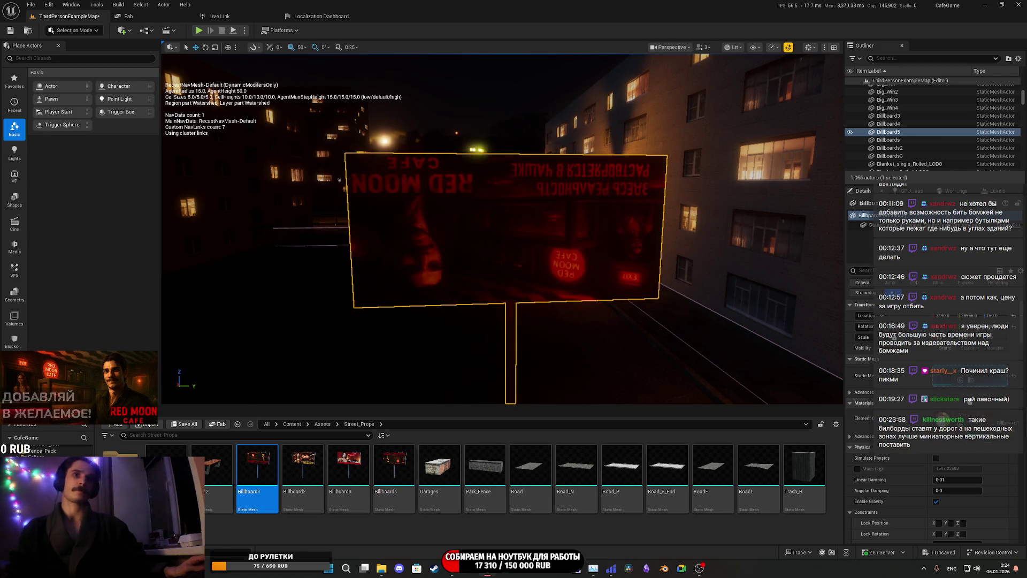
{"action": "left_click", "coordinate": [961, 379]}
{"action": "left_click", "coordinate": [184, 425]}
{"action": "left_click", "coordinate": [575, 373]}
{"action": "left_click", "coordinate": [386, 466]}
{"action": "key", "text": "Delete"}
{"action": "left_click", "coordinate": [486, 411]}
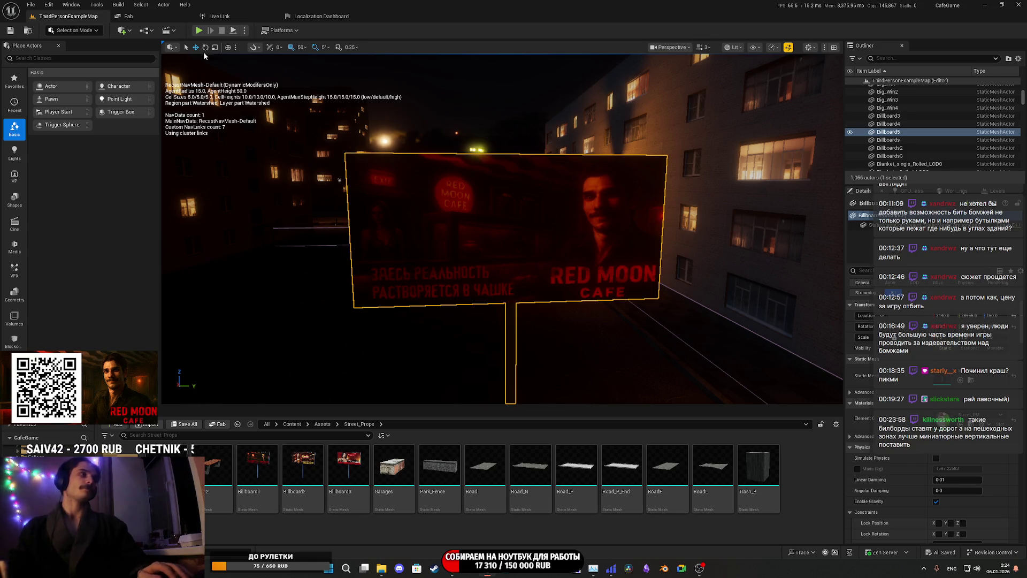
{"action": "key", "text": "F11"}
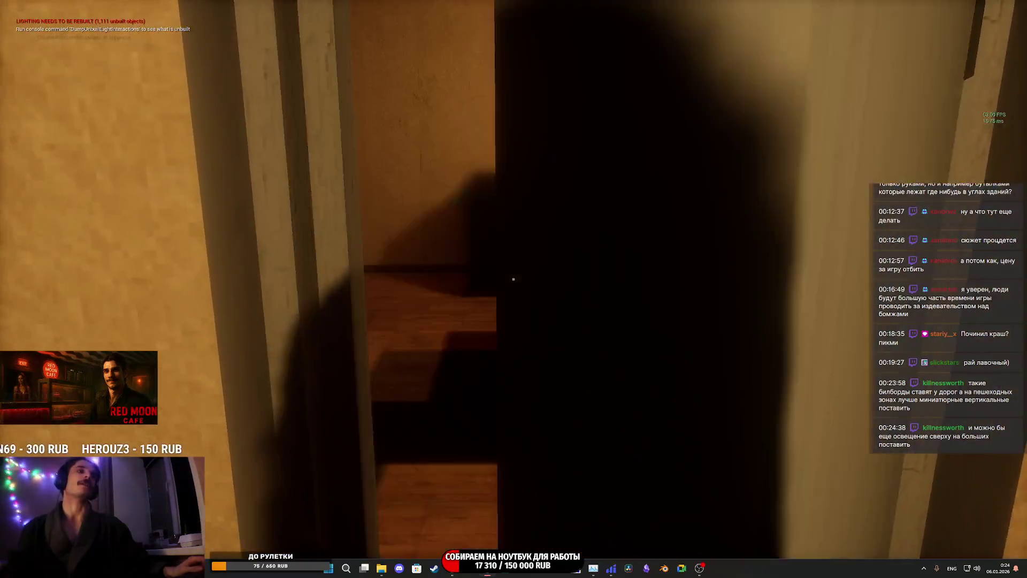
{"action": "key", "text": "w"}
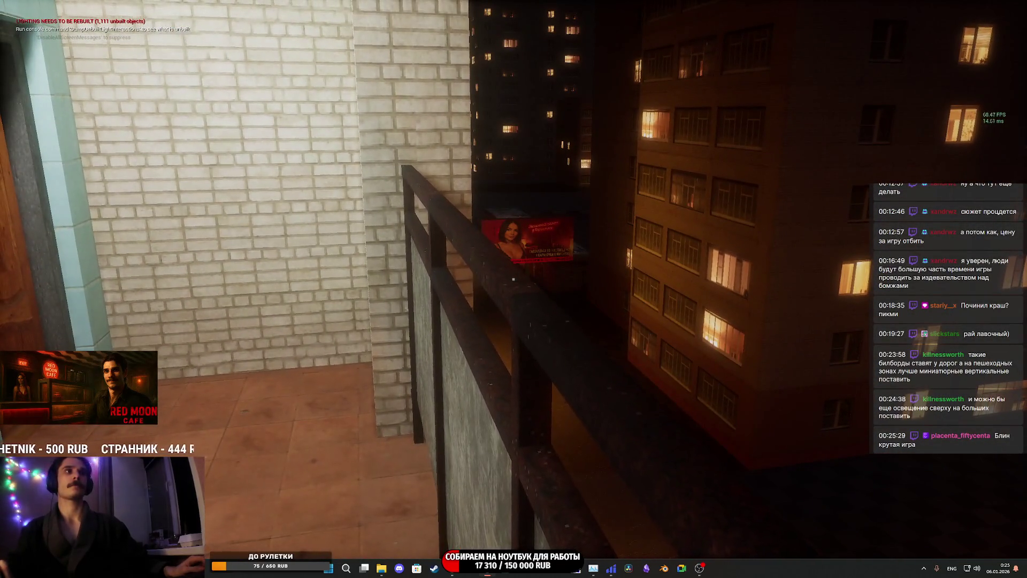
{"action": "key", "text": "w"}
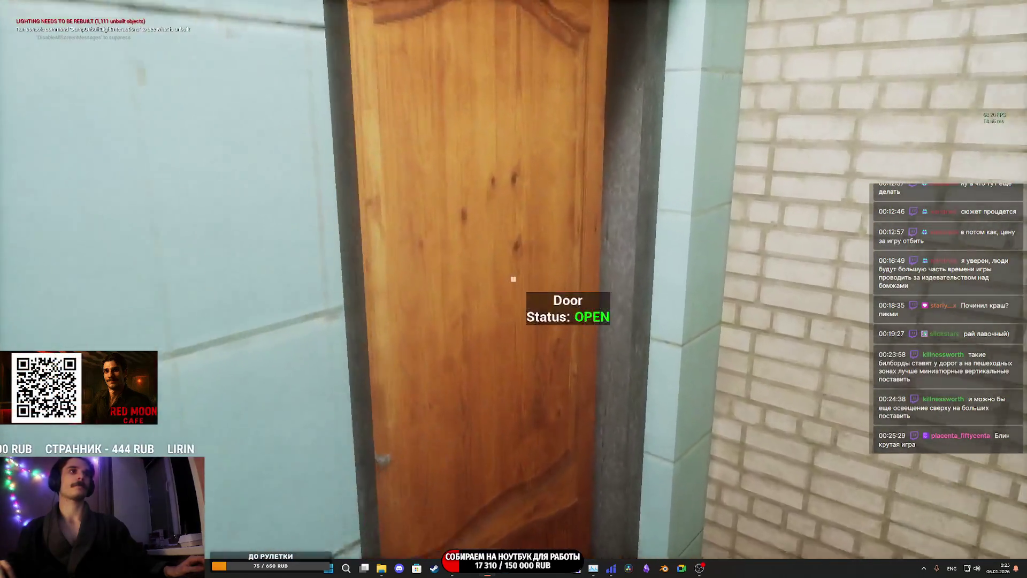
{"action": "key", "text": "e"}
{"action": "key", "text": "w"}
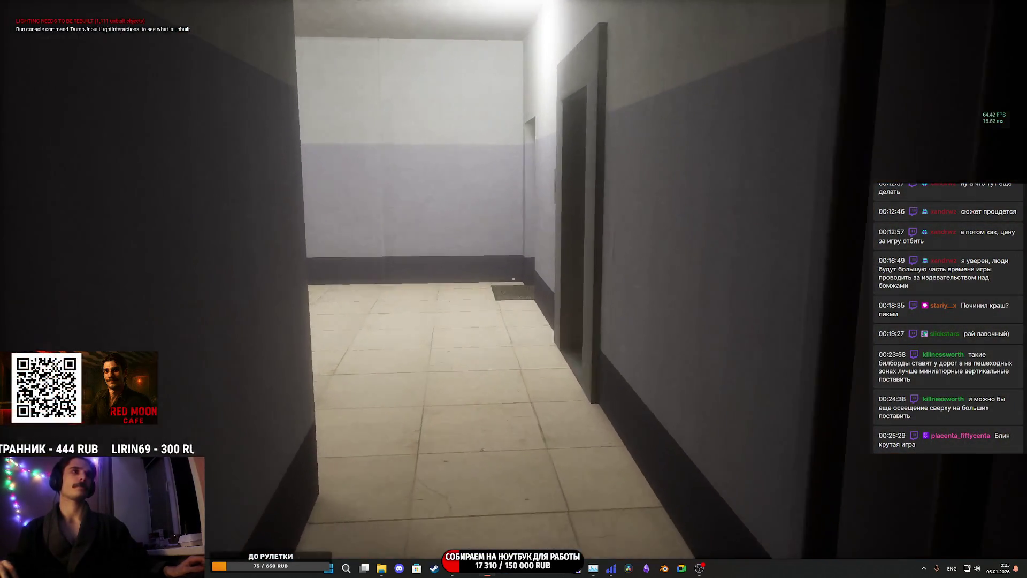
{"action": "key", "text": "w"}
{"action": "key", "text": "e"}
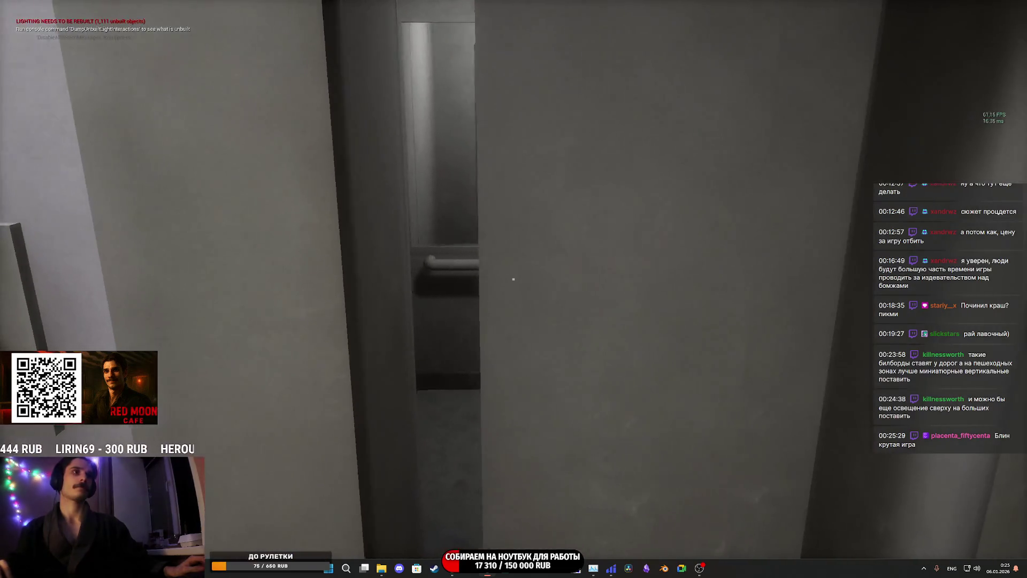
{"action": "key", "text": "w"}
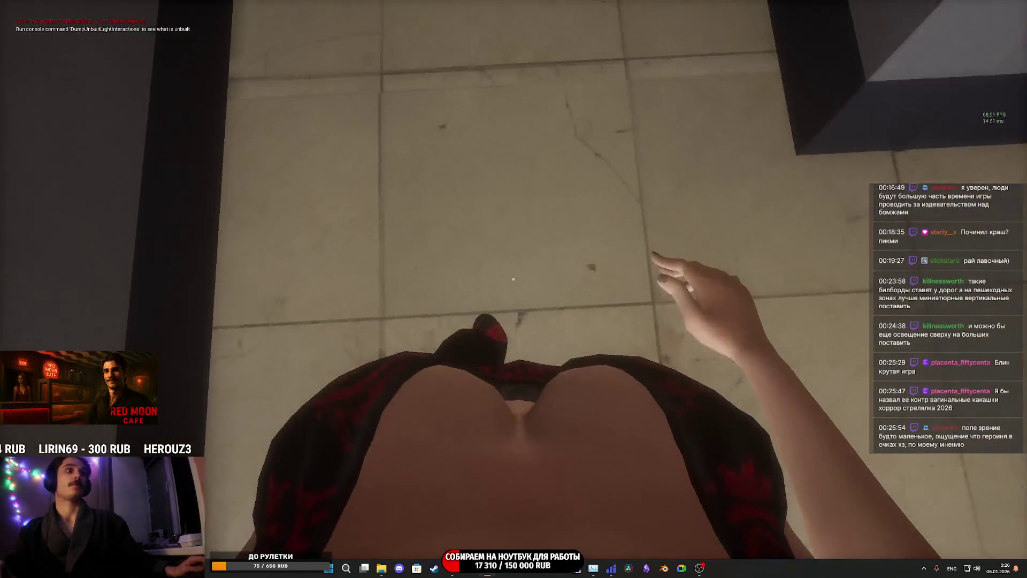
{"action": "key", "text": "w"}
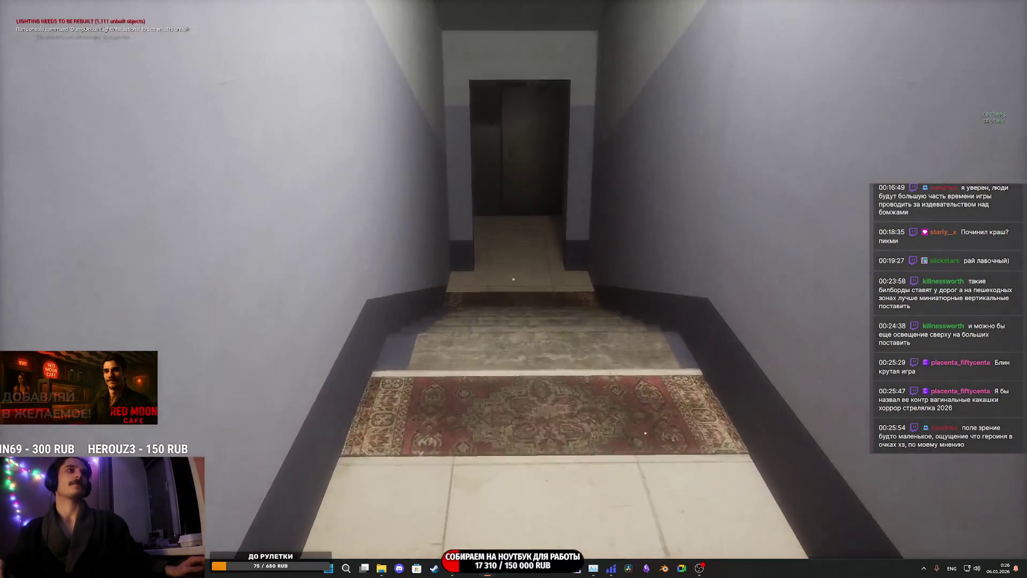
{"action": "key", "text": "w"}
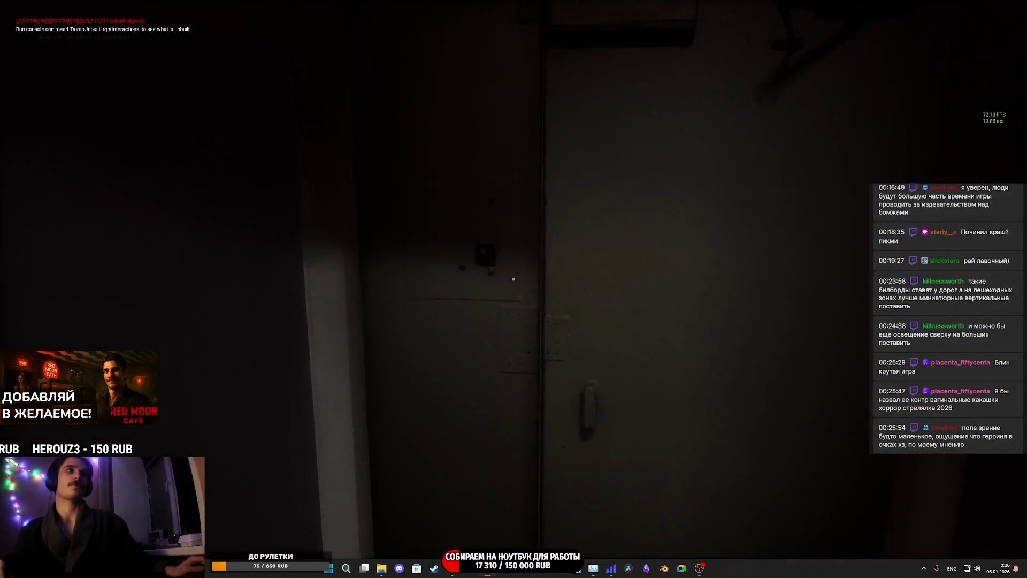
{"action": "key", "text": "w"}
{"action": "key", "text": "w"}
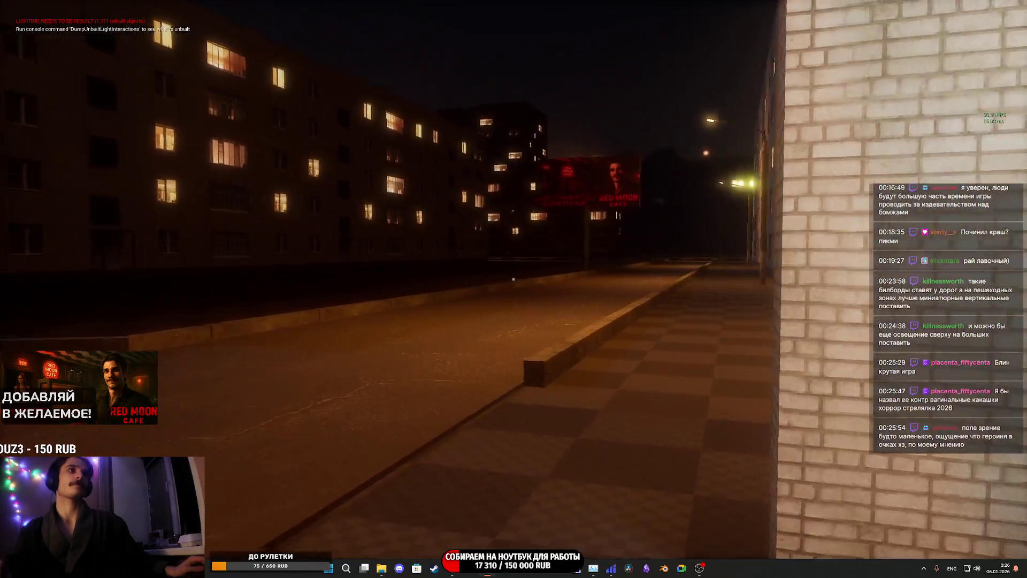
{"action": "key", "text": "w"}
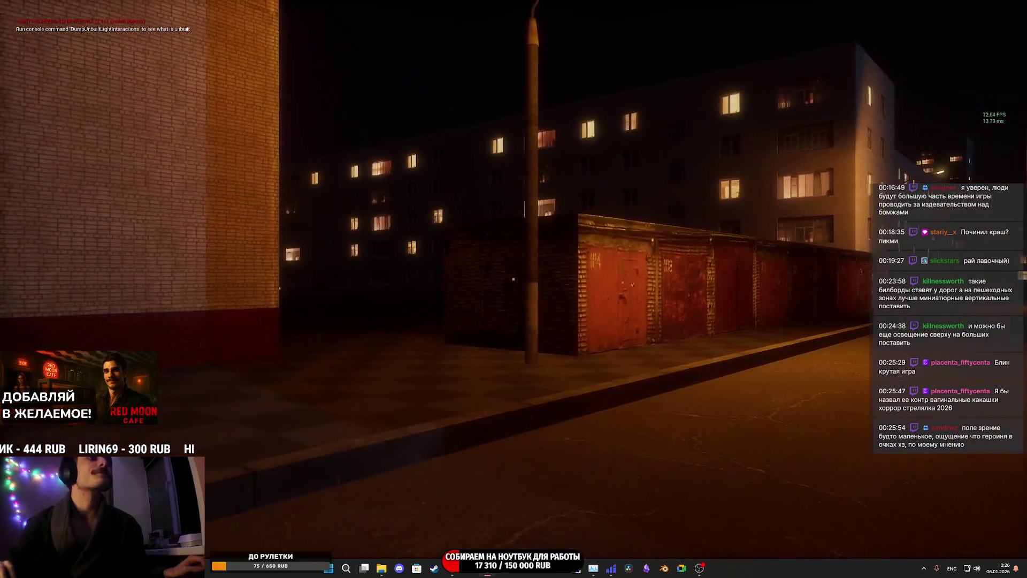
{"action": "key", "text": "w"}
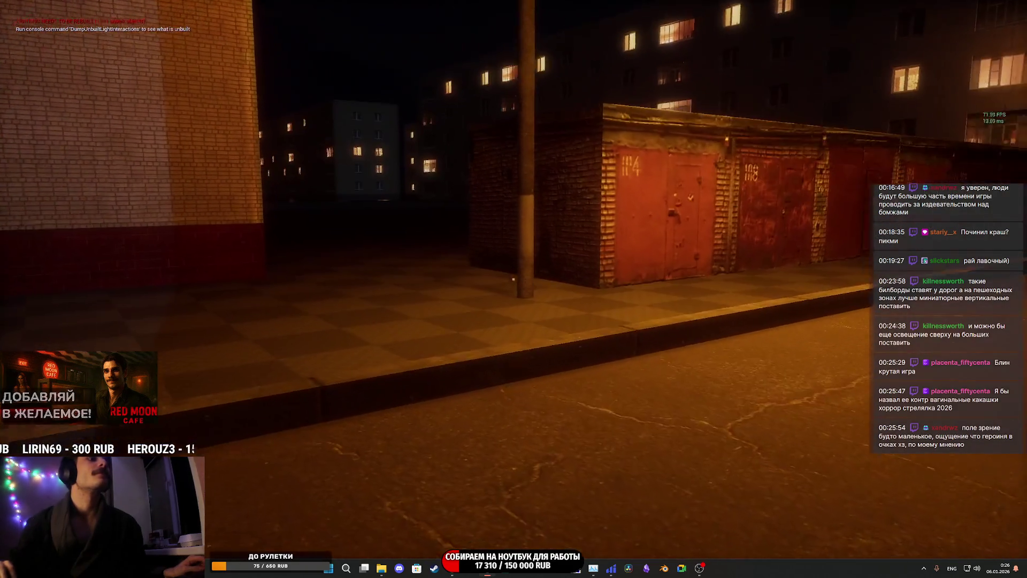
{"action": "key", "text": "w"}
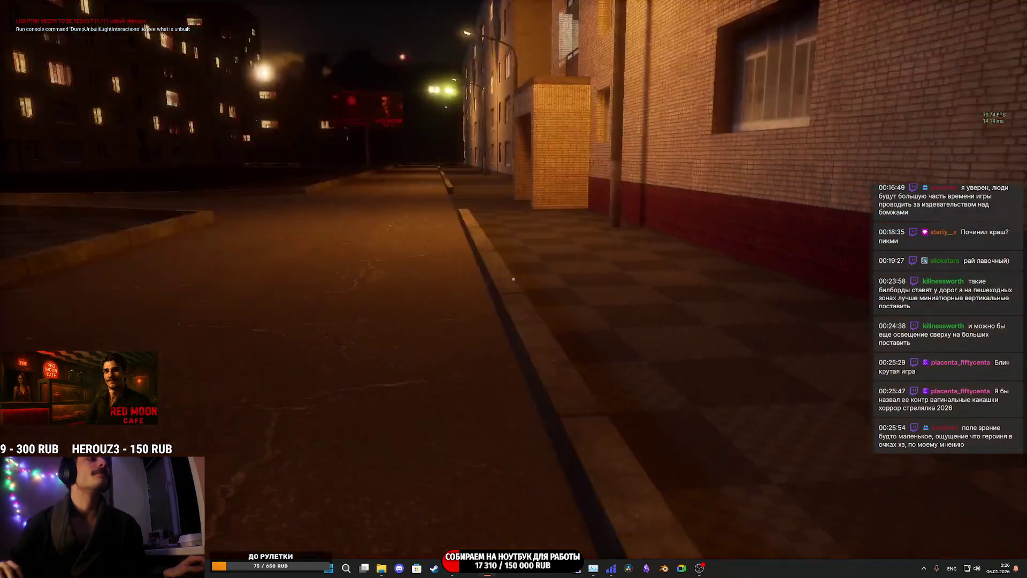
{"action": "key", "text": "w"}
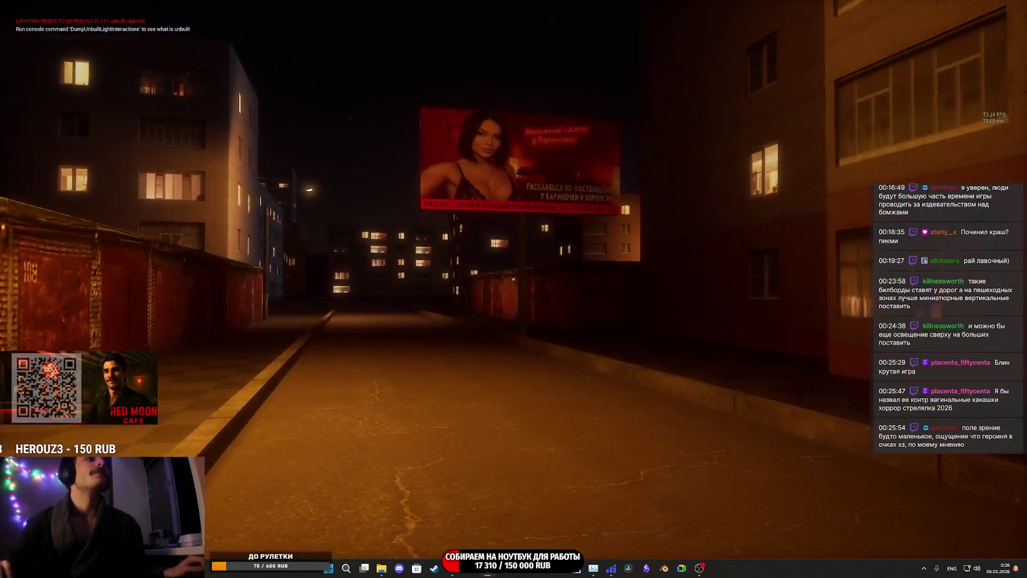
{"action": "key", "text": "w"}
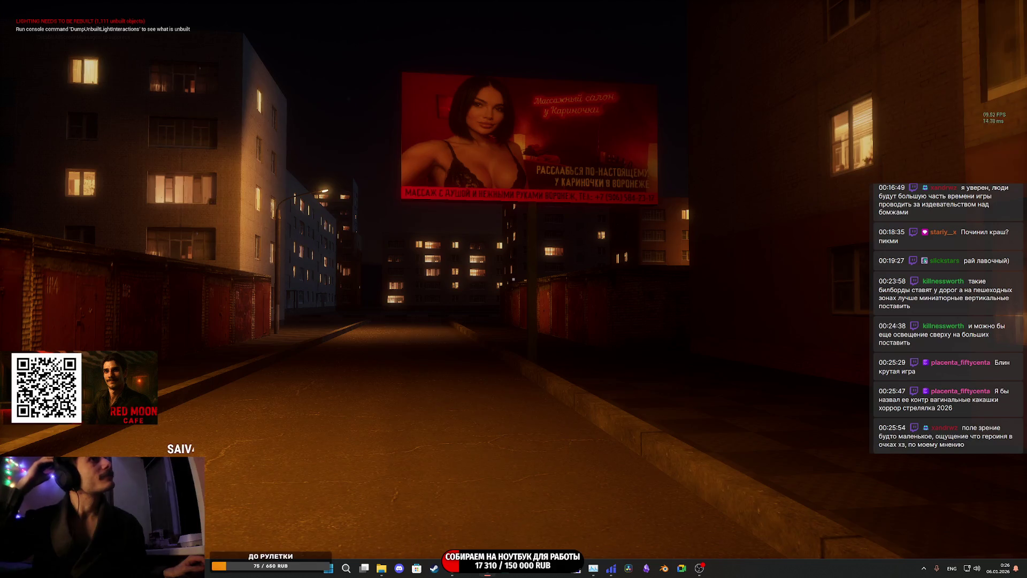
{"action": "key", "text": "w"}
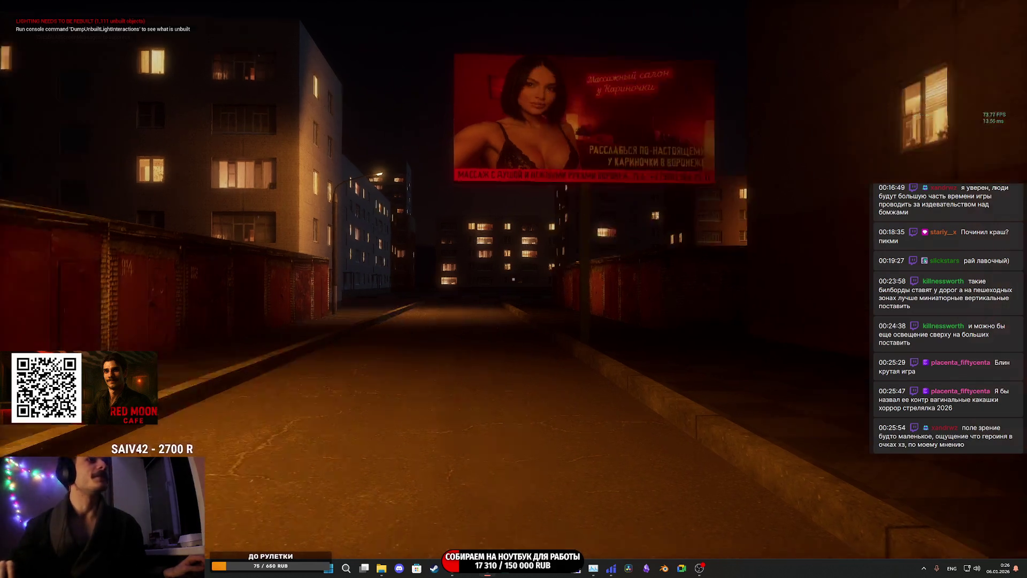
{"action": "key", "text": "w"}
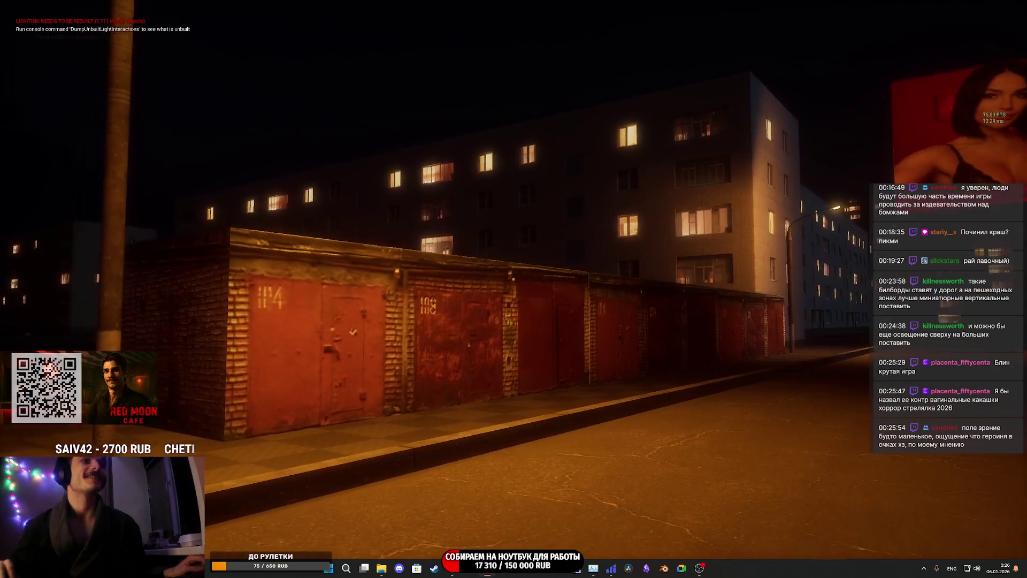
{"action": "key", "text": "w"}
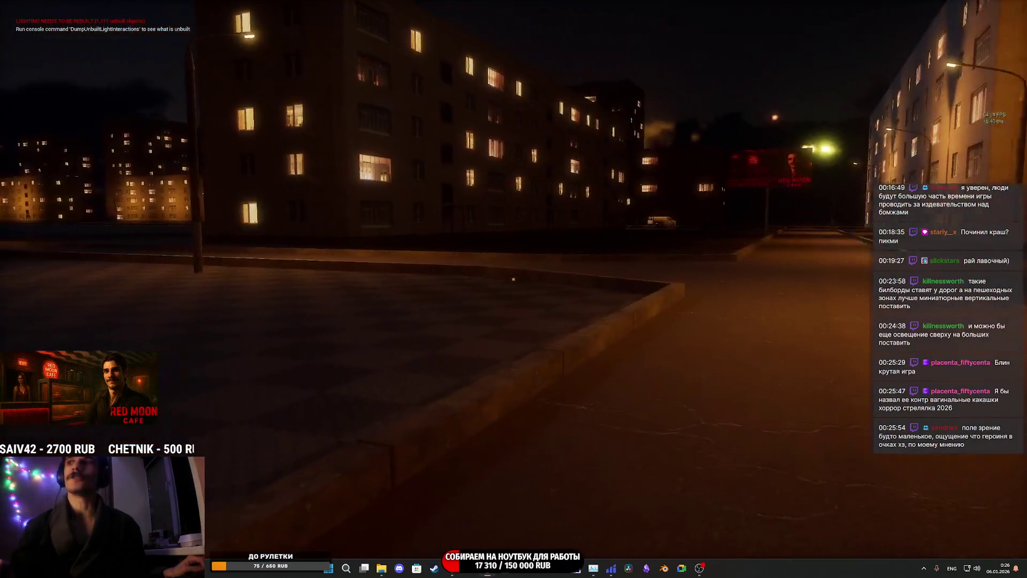
{"action": "key", "text": "w"}
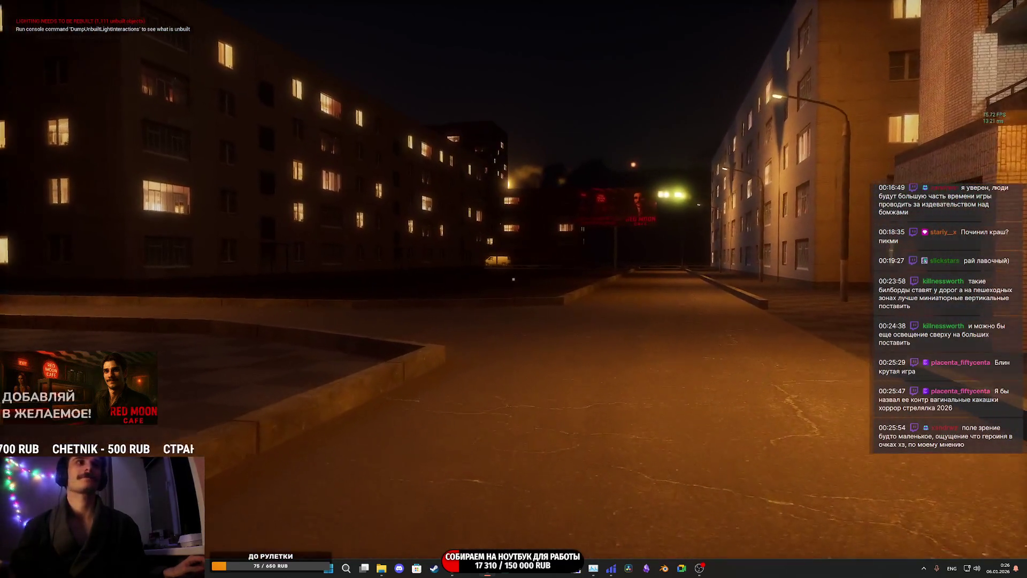
{"action": "key", "text": "w"}
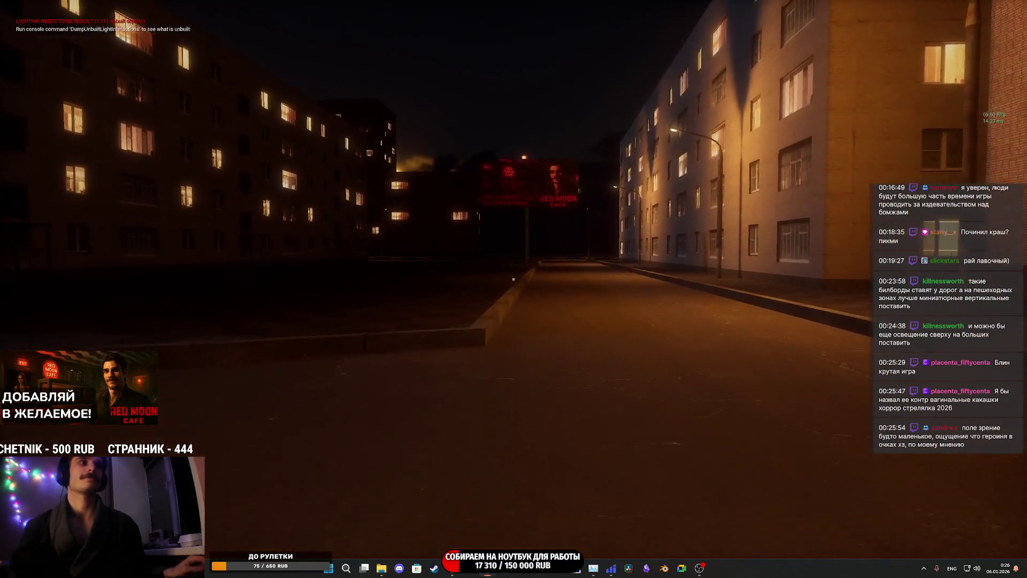
{"action": "key", "text": "w"}
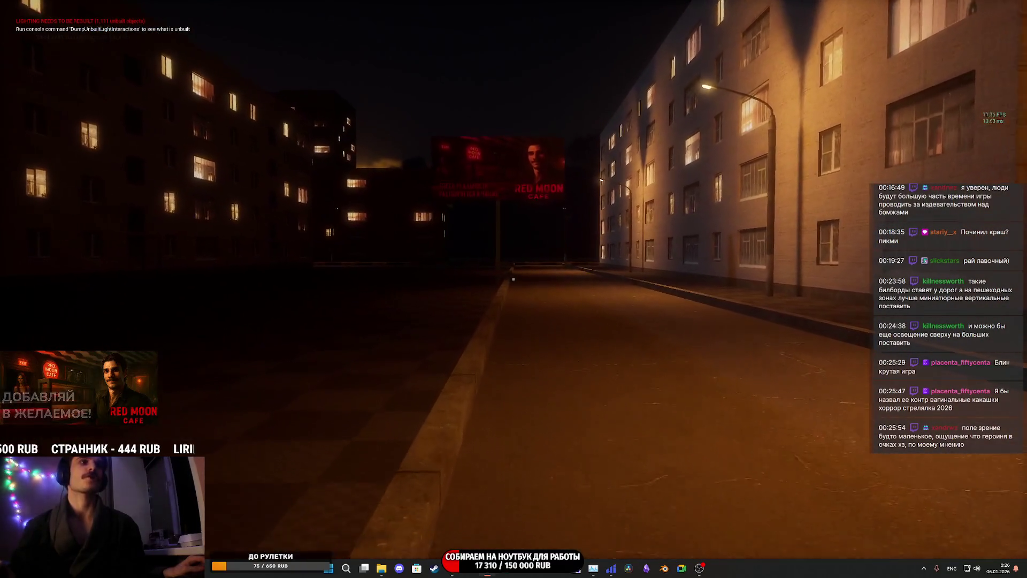
{"action": "key", "text": "w"}
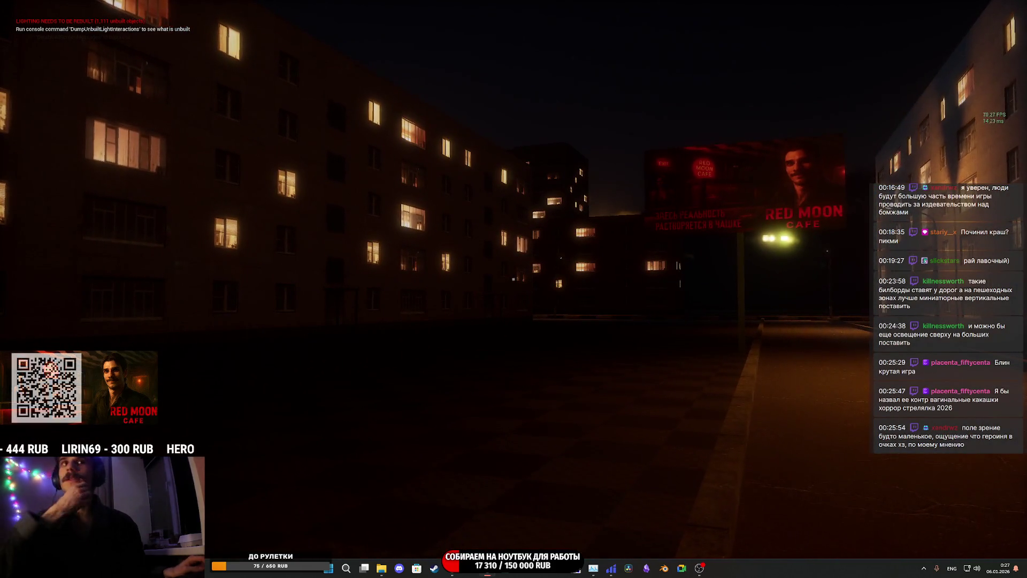
{"action": "key", "text": "w"}
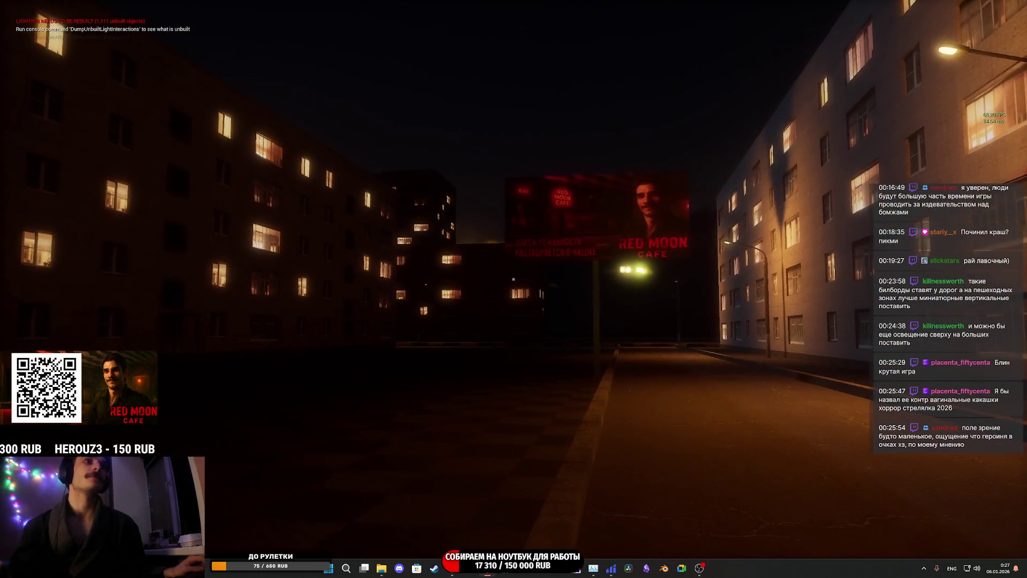
{"action": "key", "text": "w"}
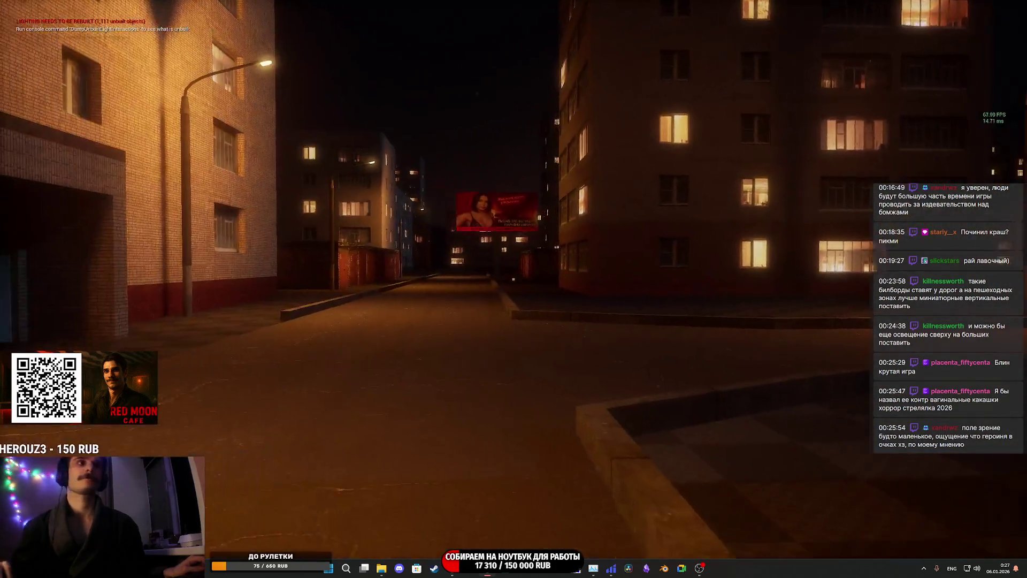
{"action": "key", "text": "w"}
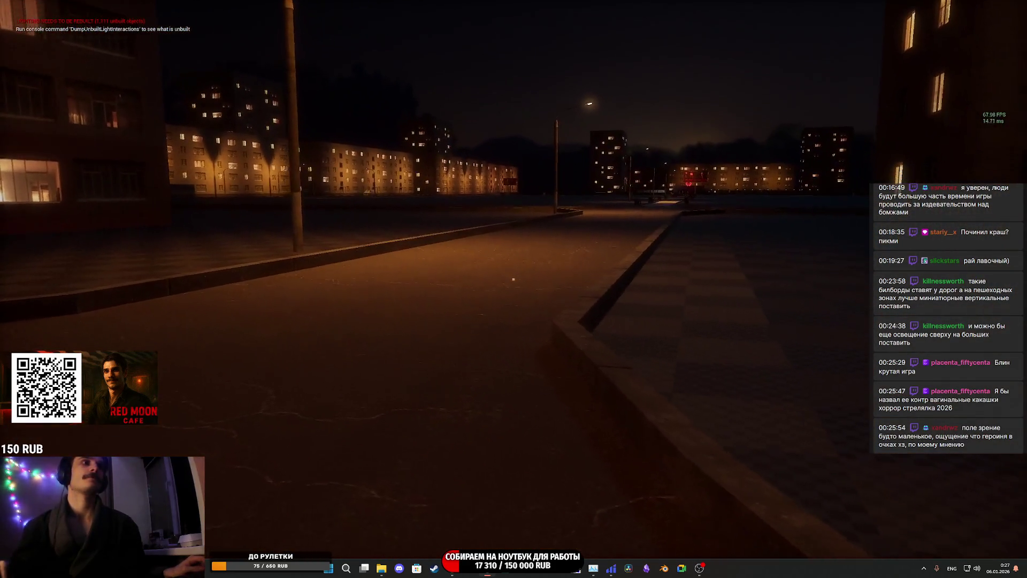
{"action": "key", "text": "w"}
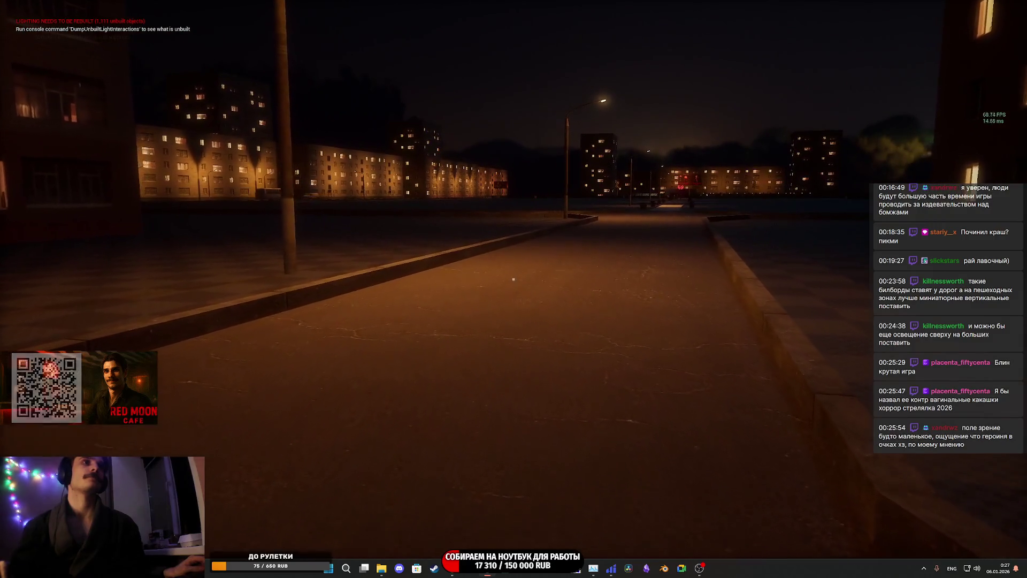
{"action": "key", "text": "w"}
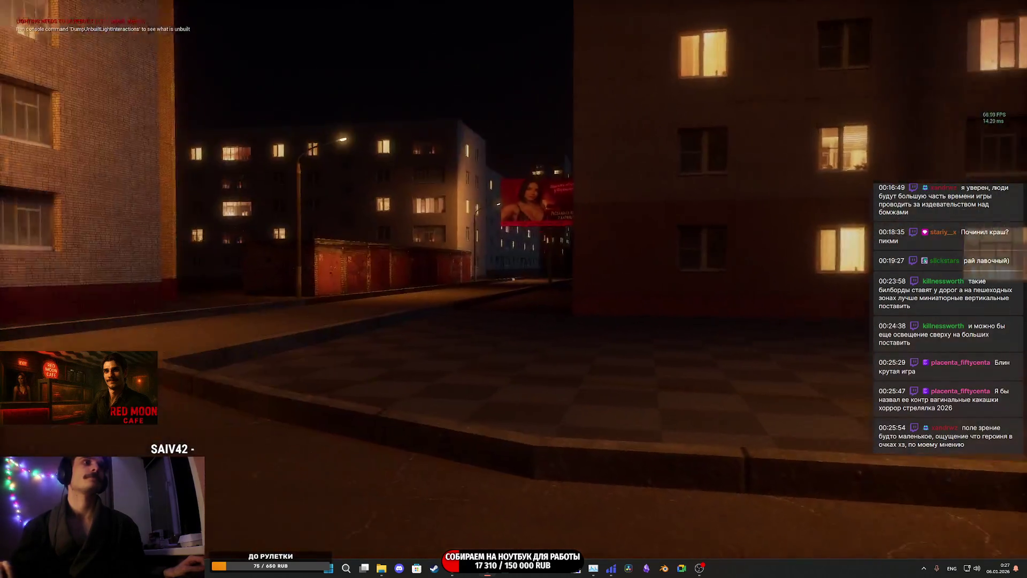
{"action": "key", "text": "w"}
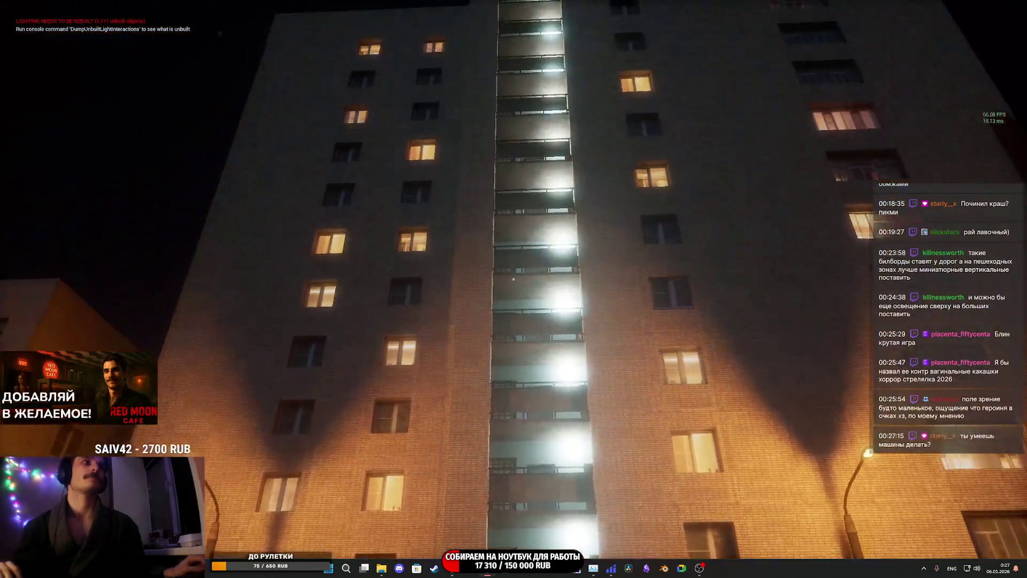
{"action": "key", "text": "w"}
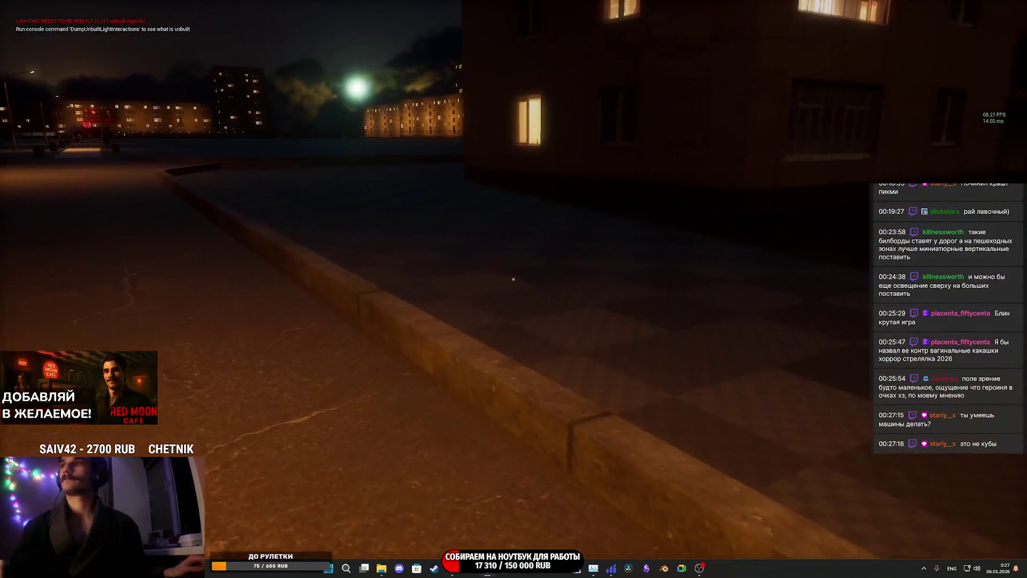
{"action": "key", "text": "w"}
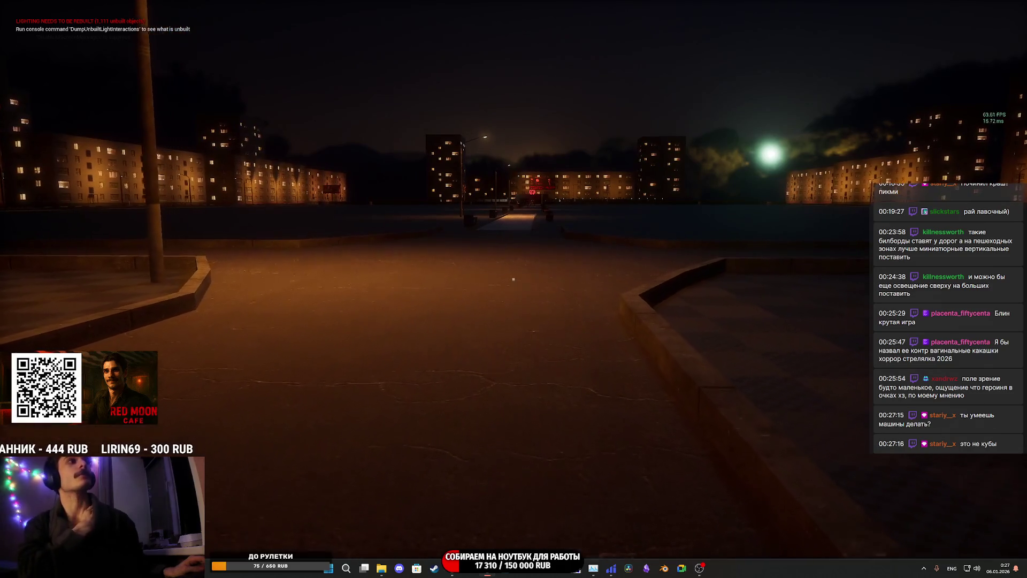
{"action": "key", "text": "w"}
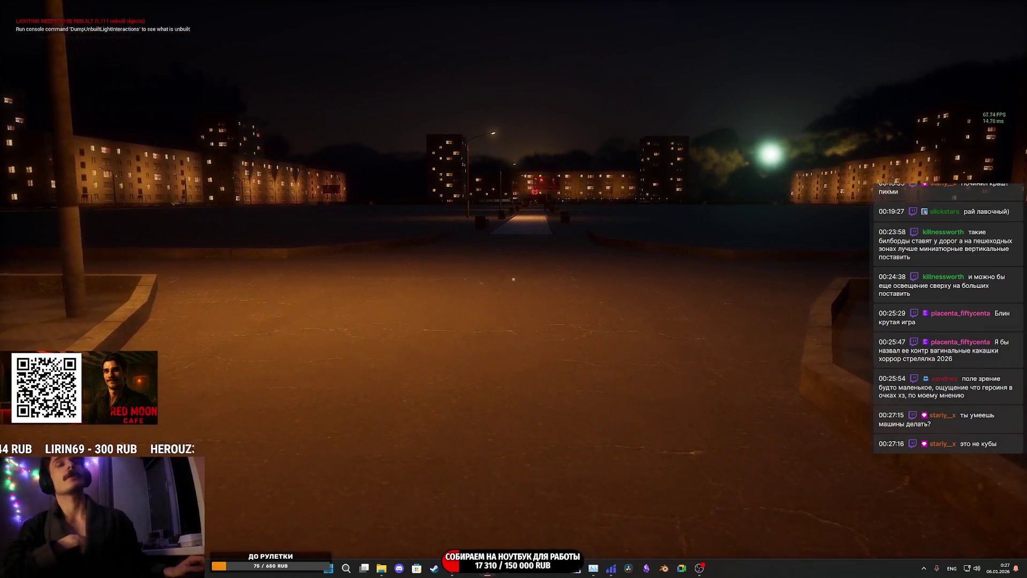
{"action": "key", "text": "w"}
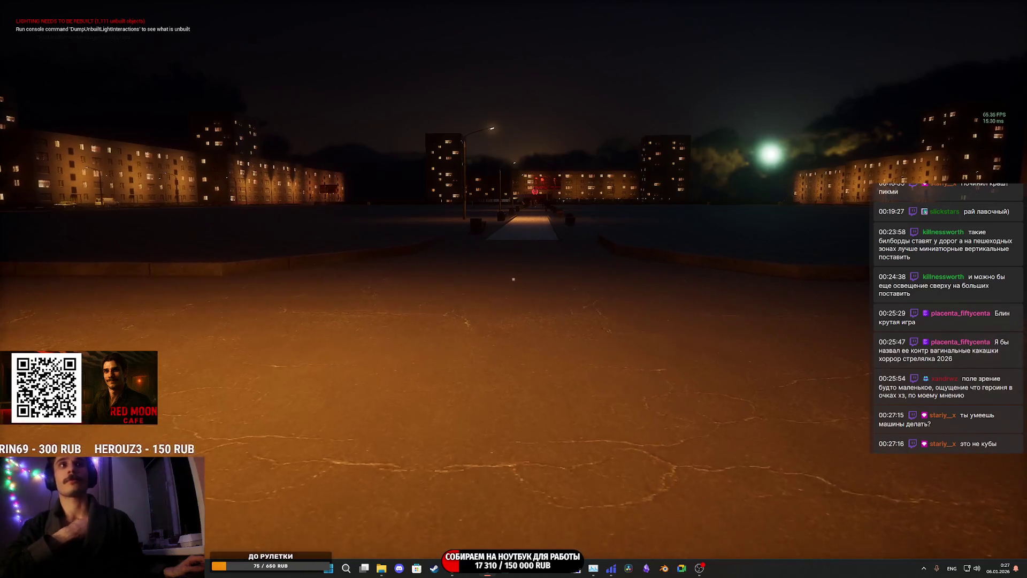
{"action": "key", "text": "w"}
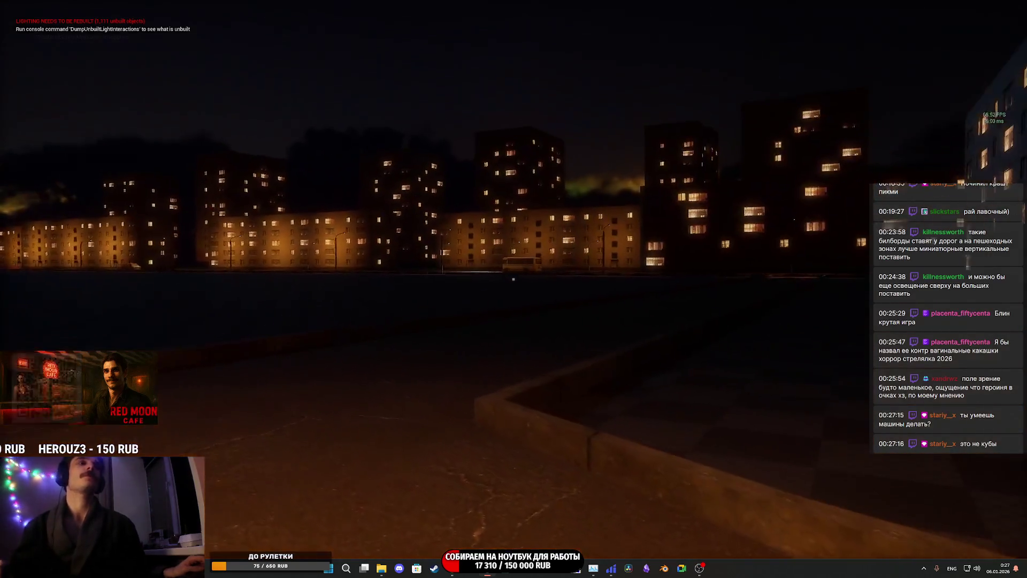
{"action": "key", "text": "w"}
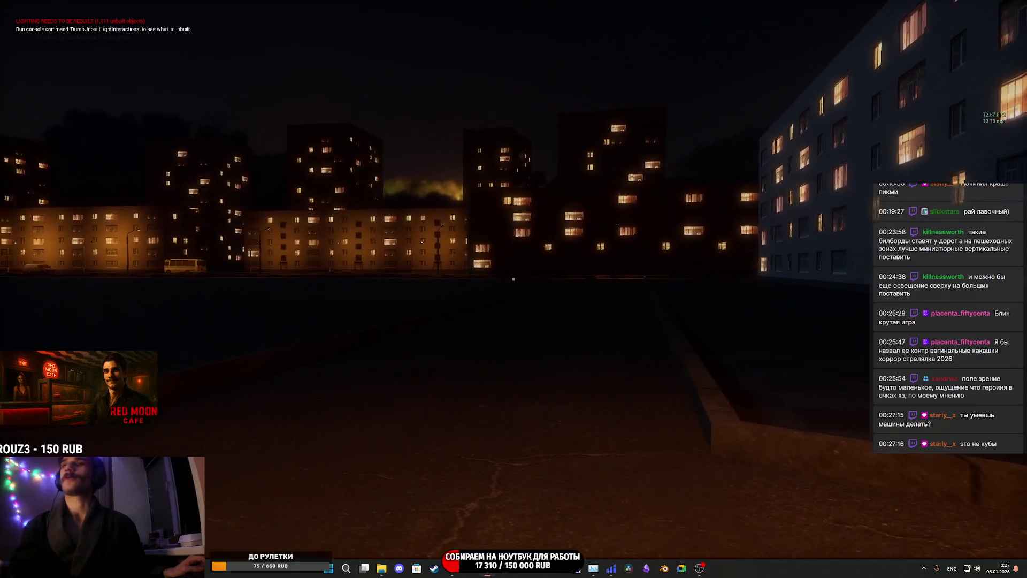
{"action": "key", "text": "w"}
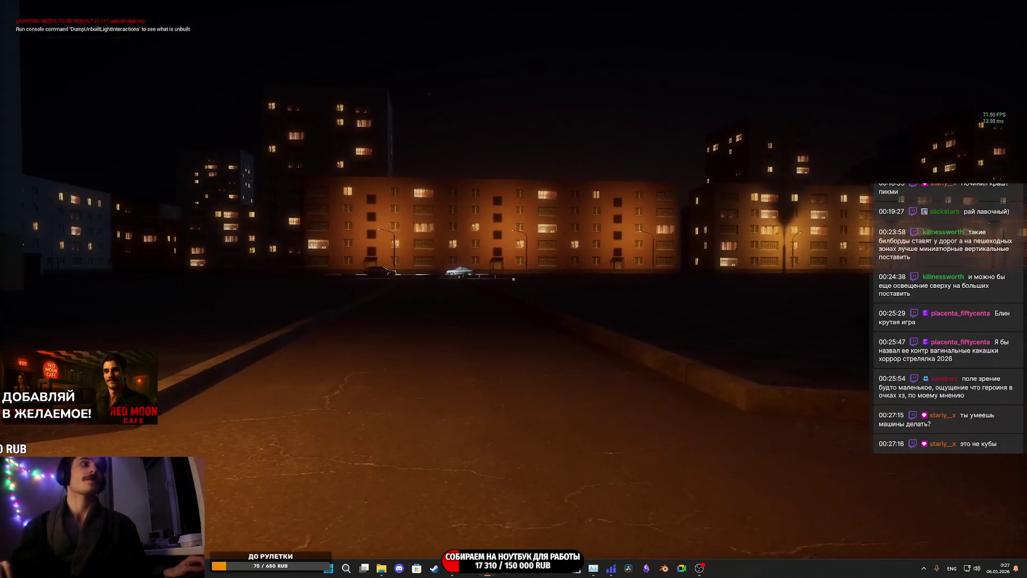
{"action": "key", "text": "w"}
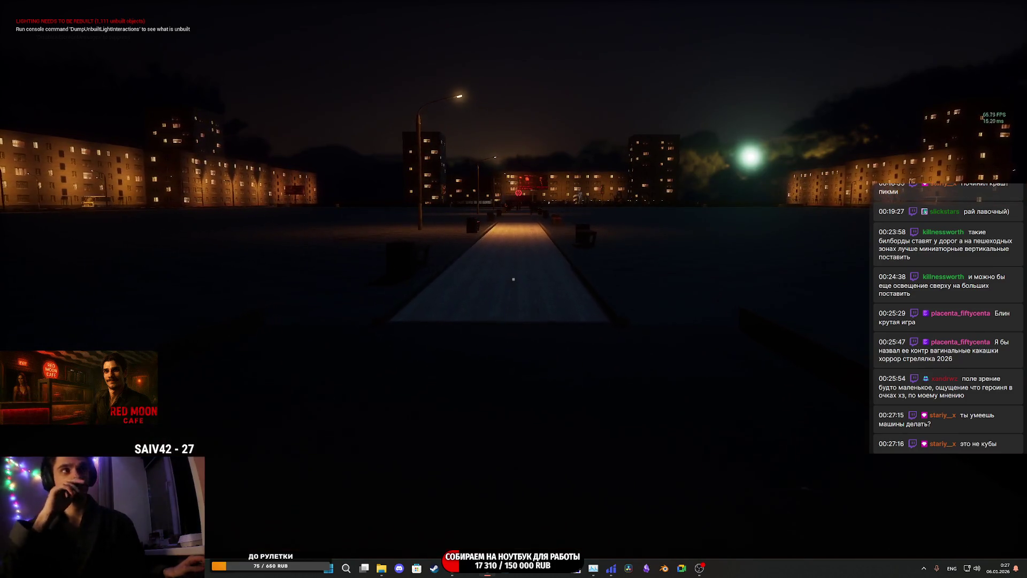
{"action": "key", "text": "w"}
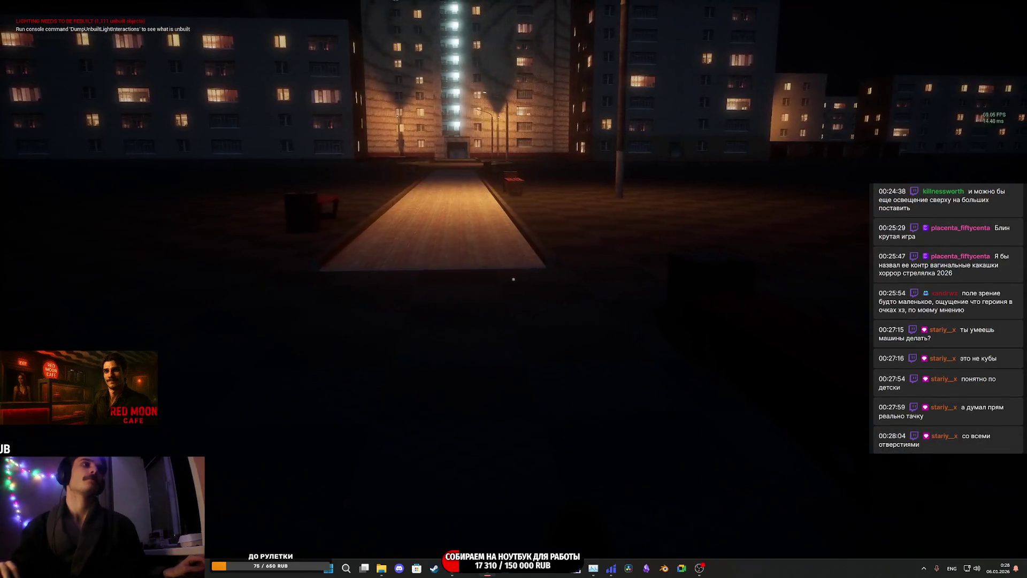
{"action": "key", "text": "F2"}
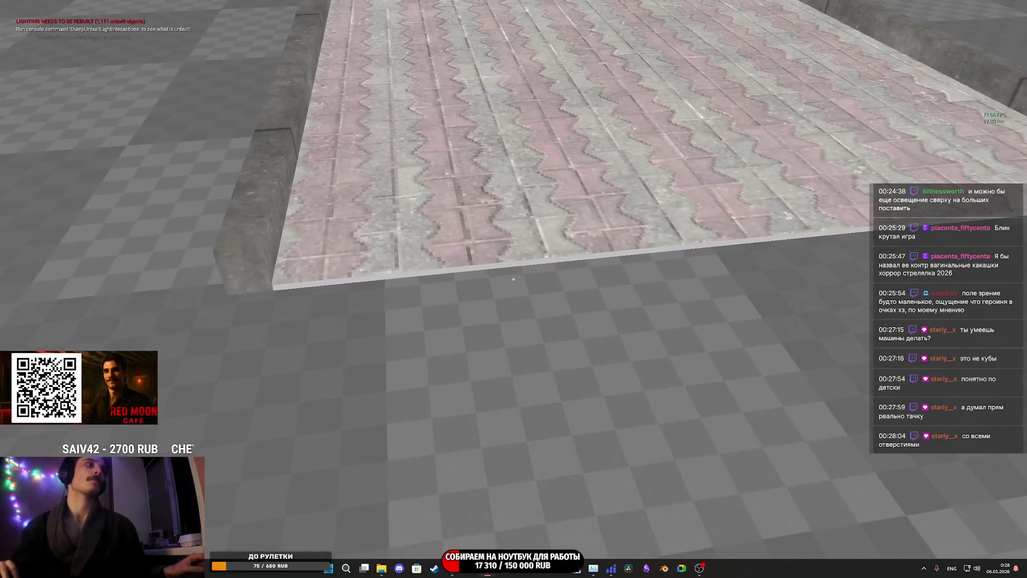
{"action": "key", "text": "F3"}
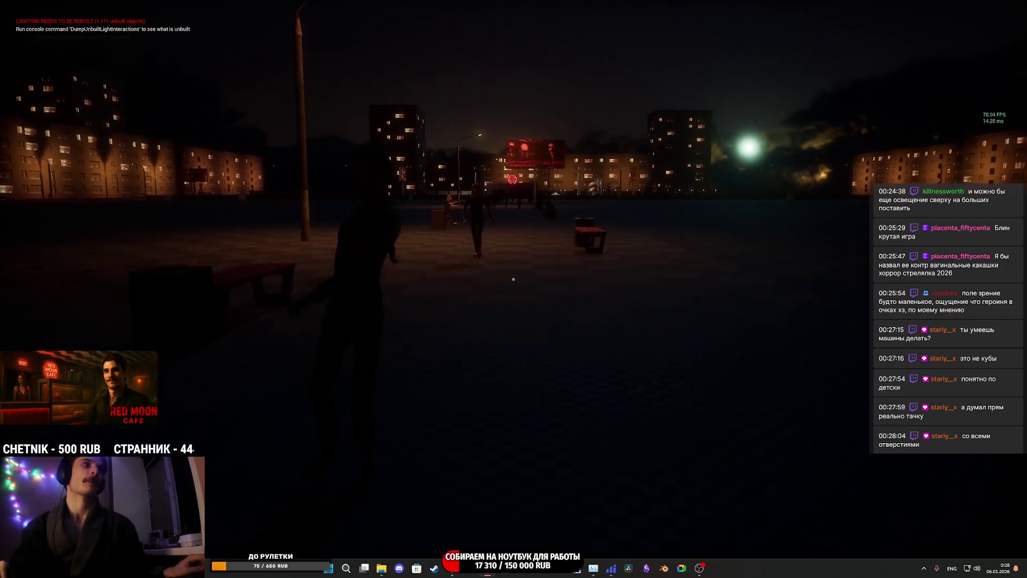
{"action": "key", "text": "w"}
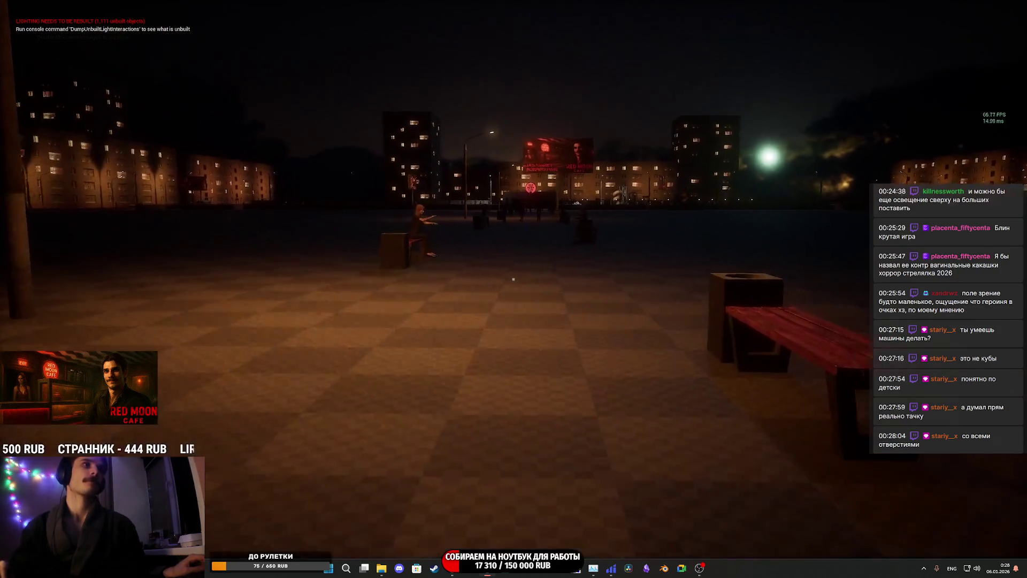
{"action": "key", "text": "w"}
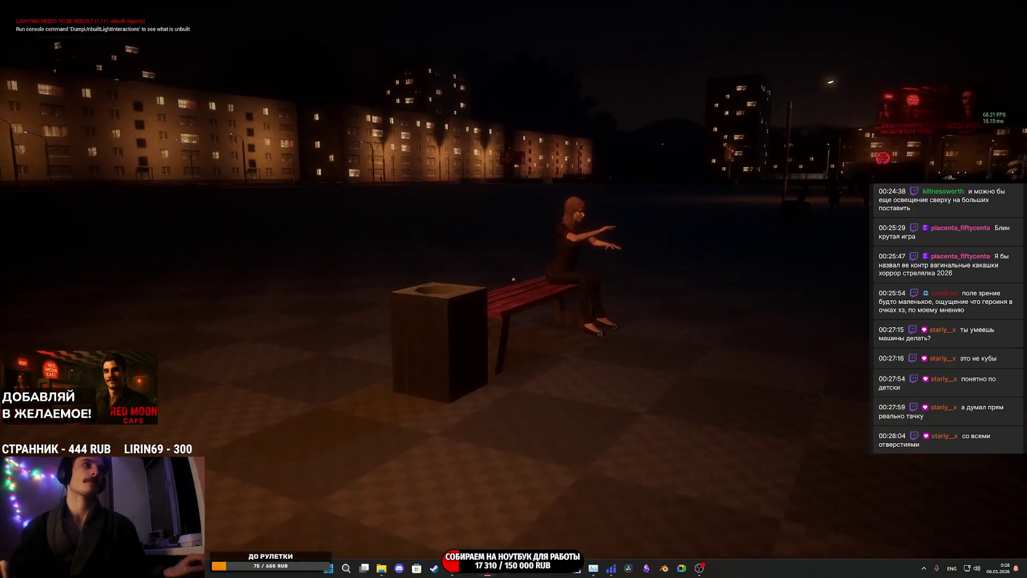
{"action": "key", "text": "d"}
{"action": "key", "text": "d"}
{"action": "key", "text": "w"}
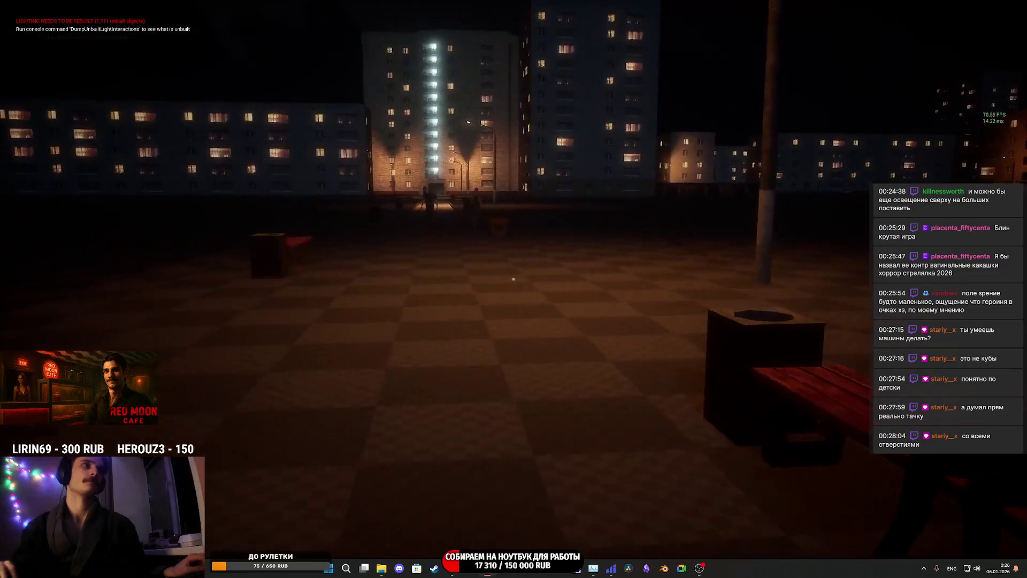
{"action": "key", "text": "w"}
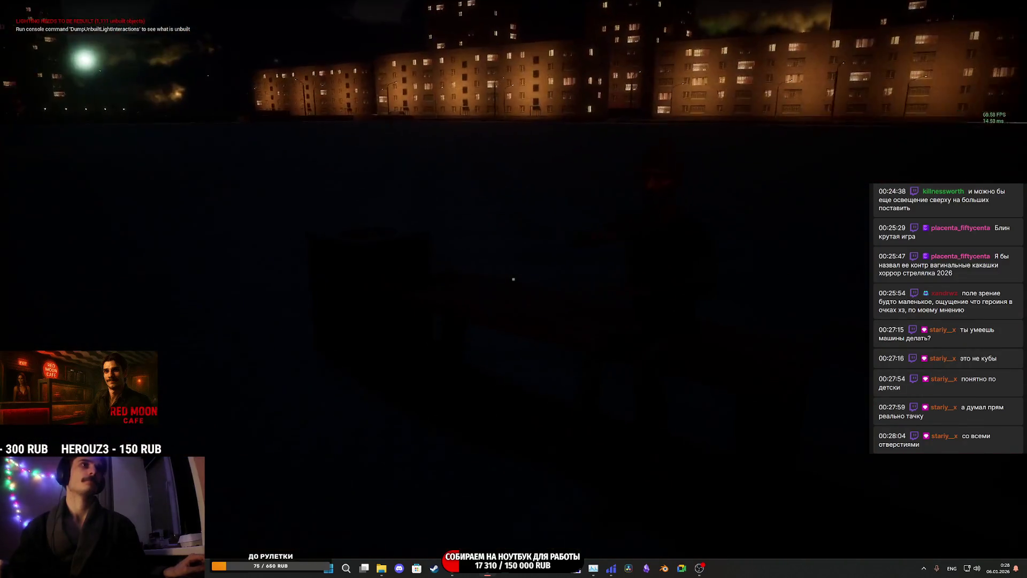
{"action": "key", "text": "w"}
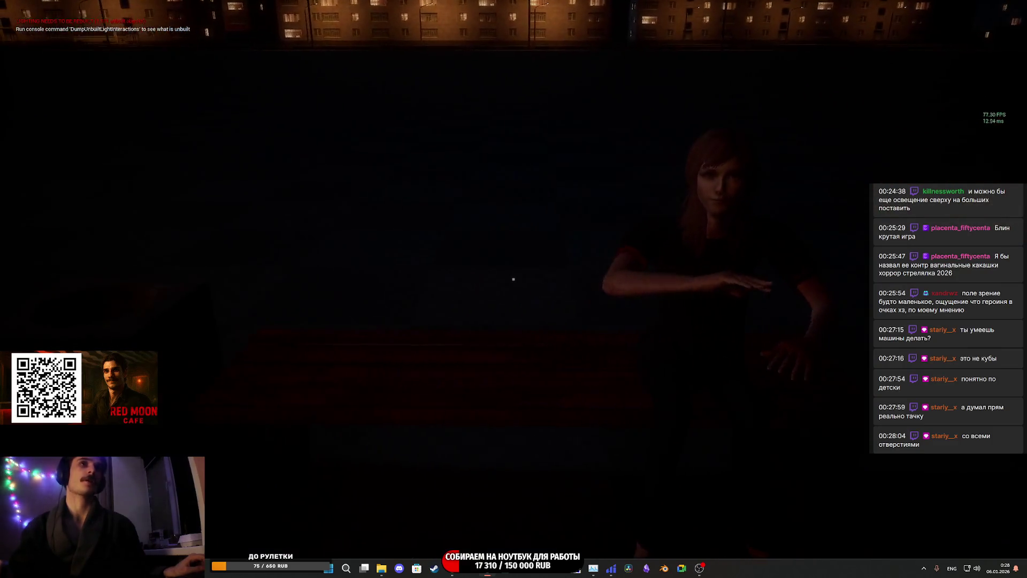
{"action": "key", "text": "w"}
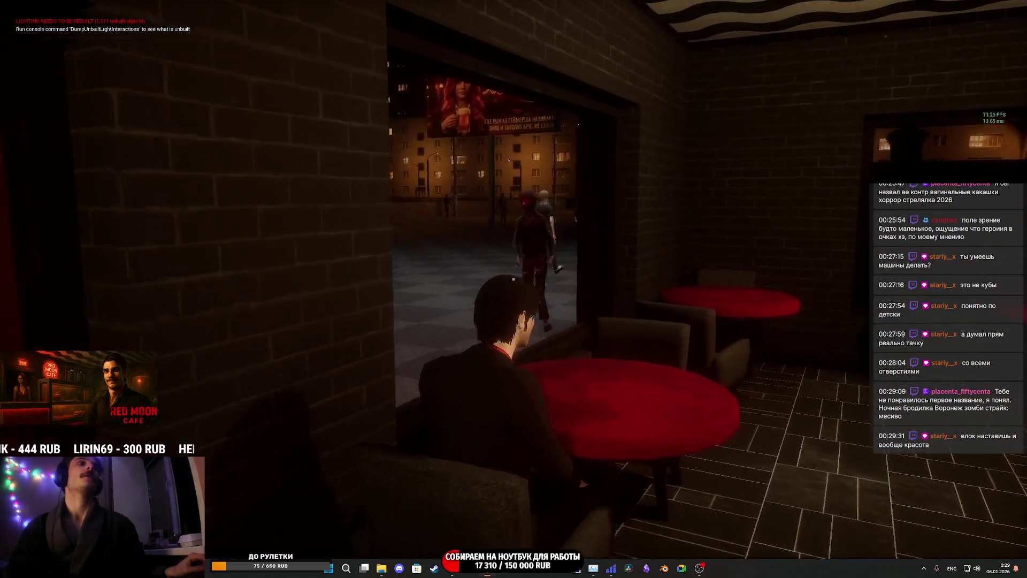
{"action": "key", "text": "w"}
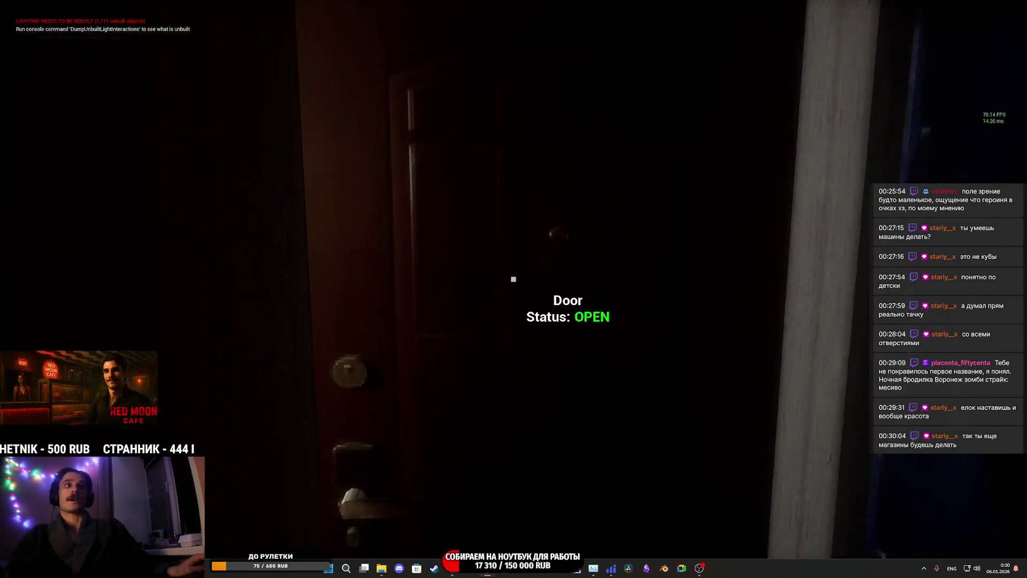
{"action": "key", "text": "w"}
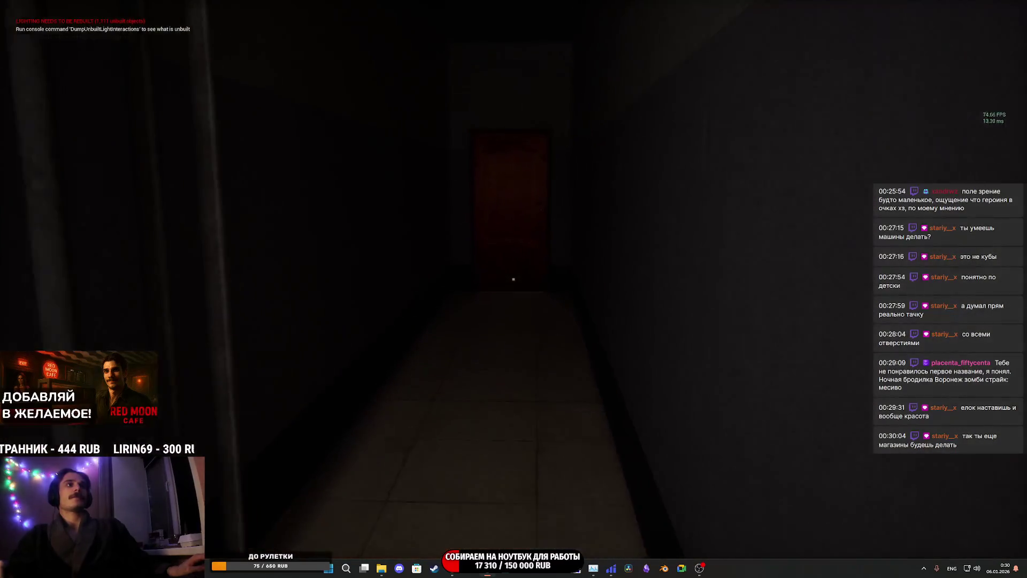
{"action": "key", "text": "w"}
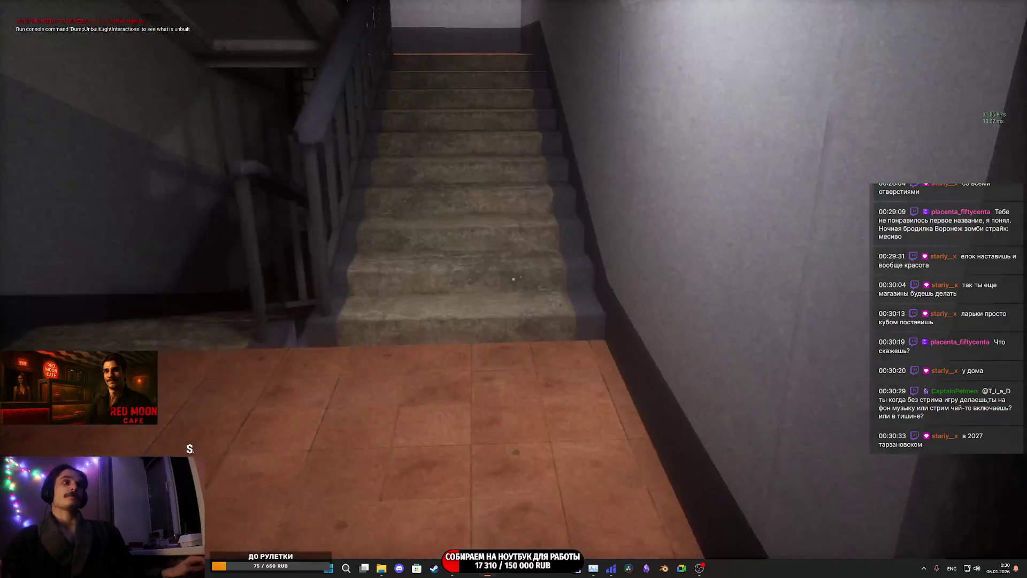
{"action": "key", "text": "super"}
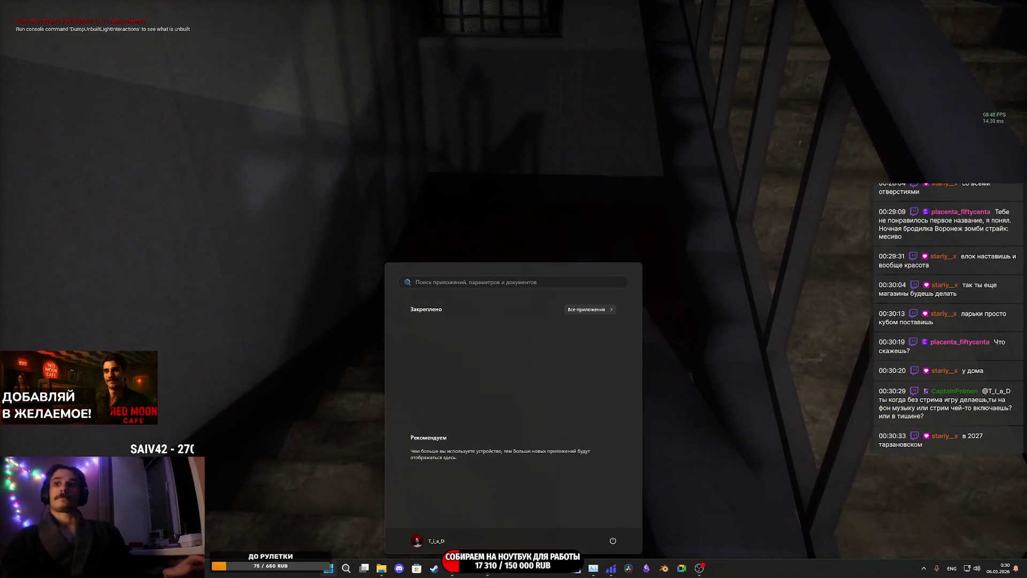
{"action": "key", "text": "super"}
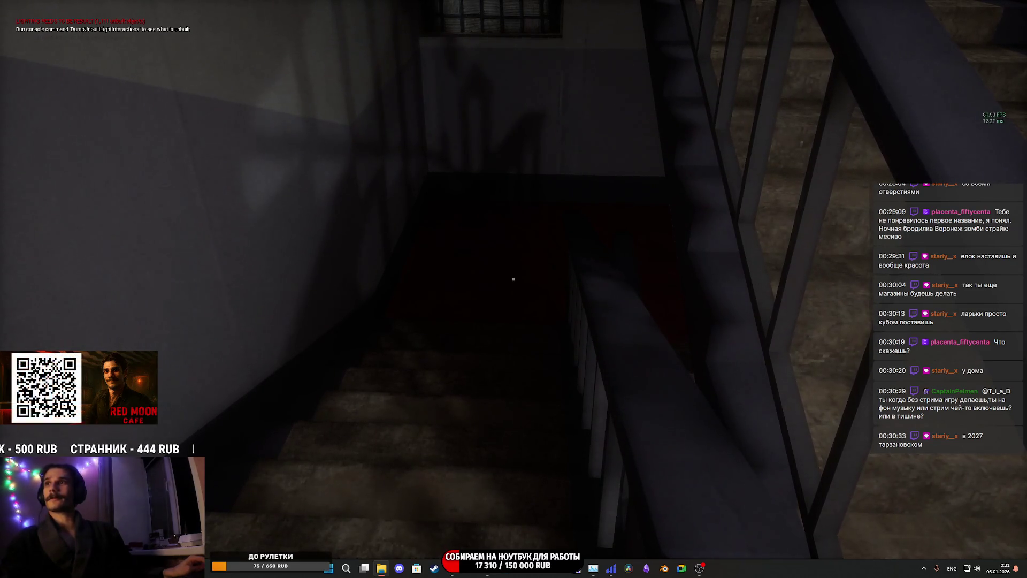
{"action": "key", "text": "w"}
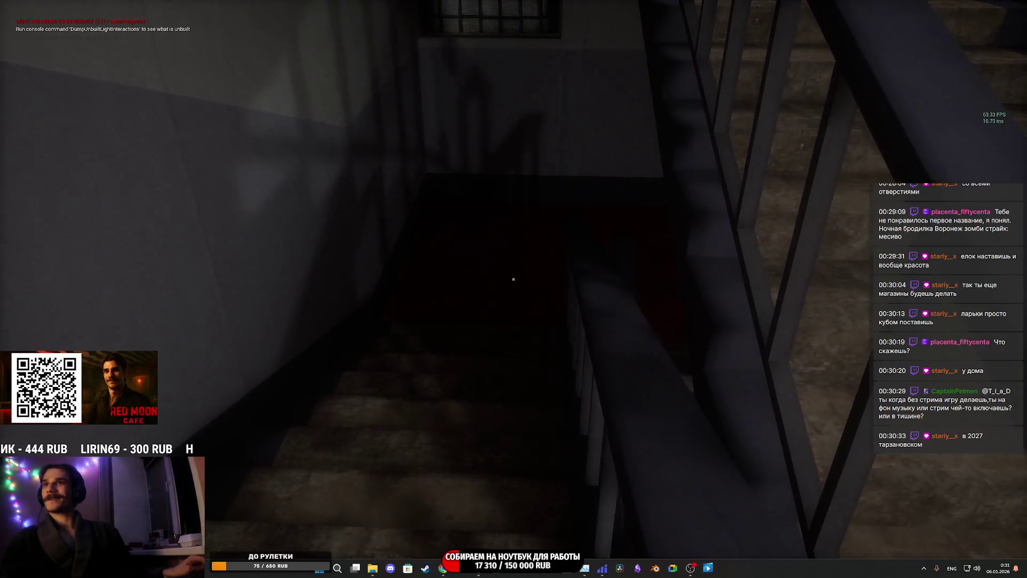
{"action": "key", "text": "d"}
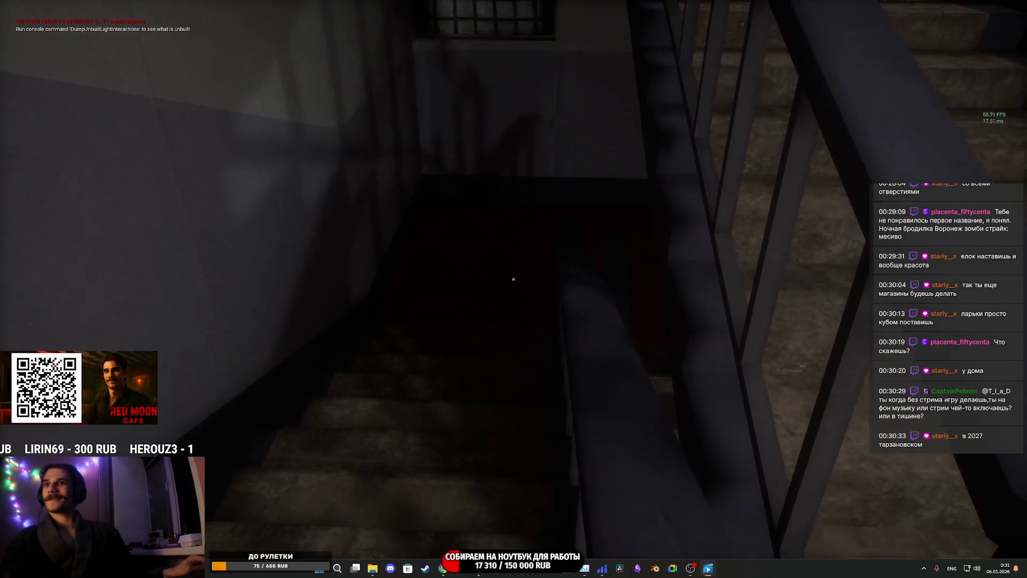
{"action": "key", "text": "a"}
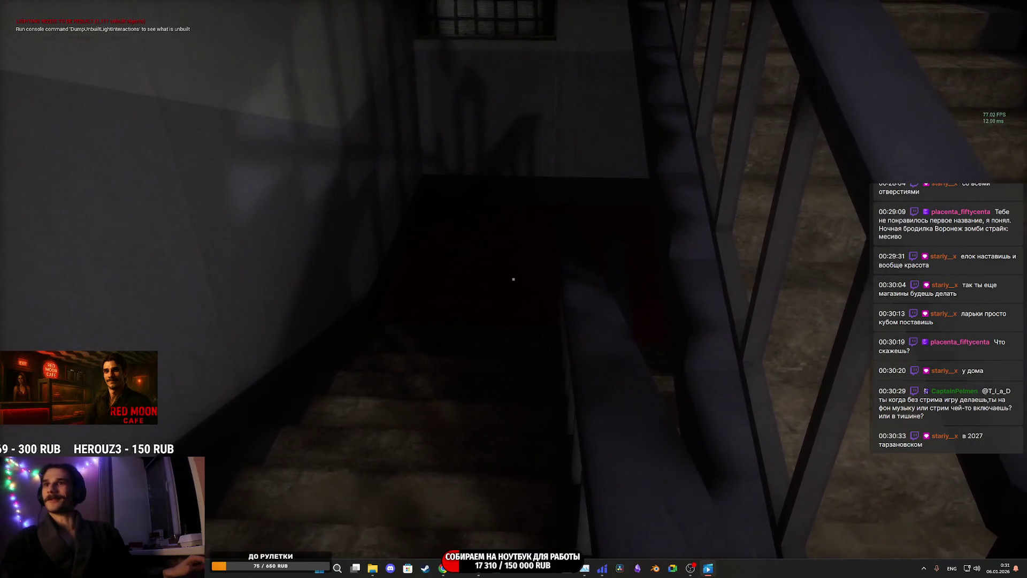
{"action": "key", "text": "d"}
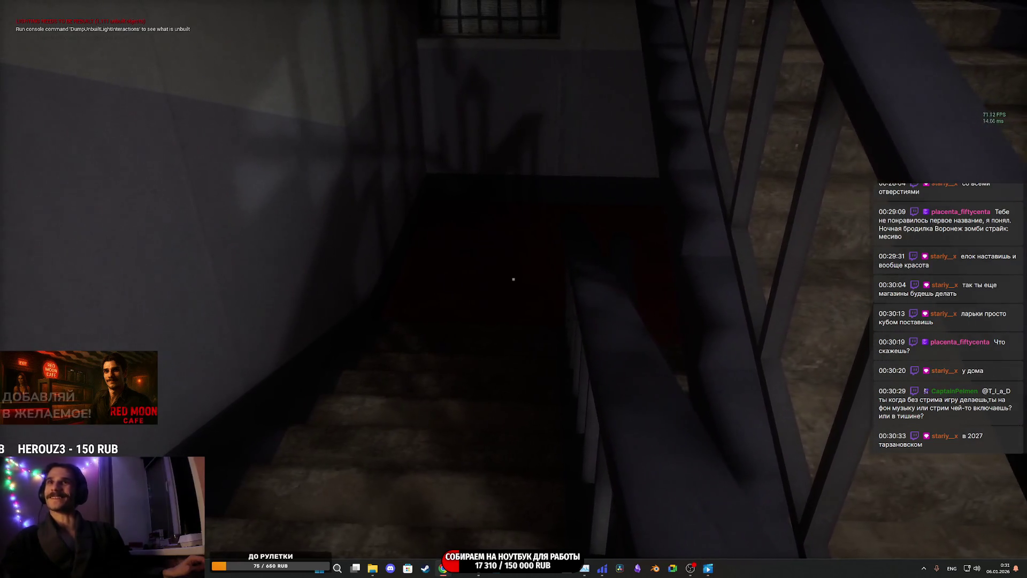
{"action": "key", "text": "d"}
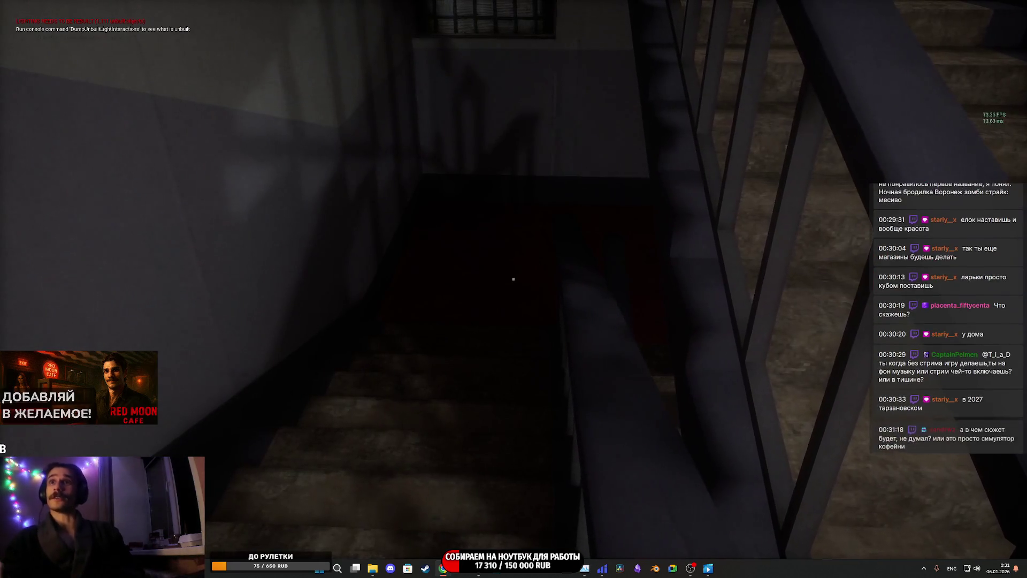
{"action": "key", "text": "w"}
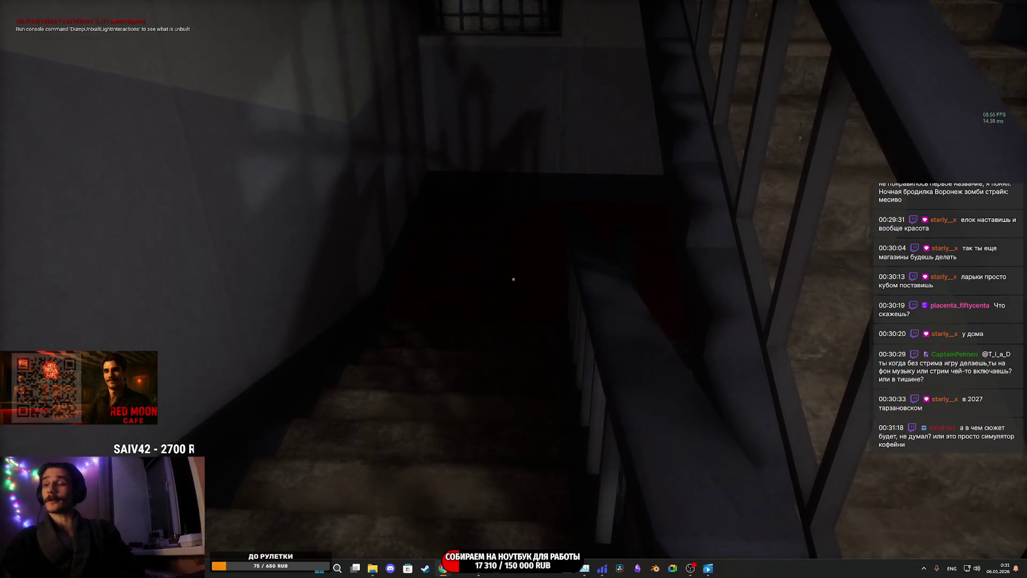
{"action": "key", "text": "d"}
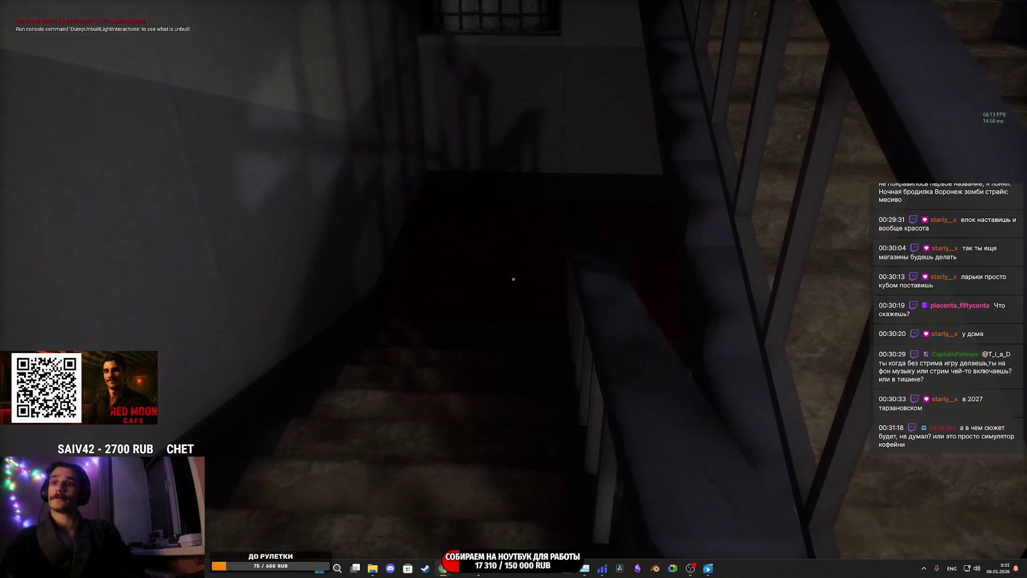
{"action": "key", "text": "a"}
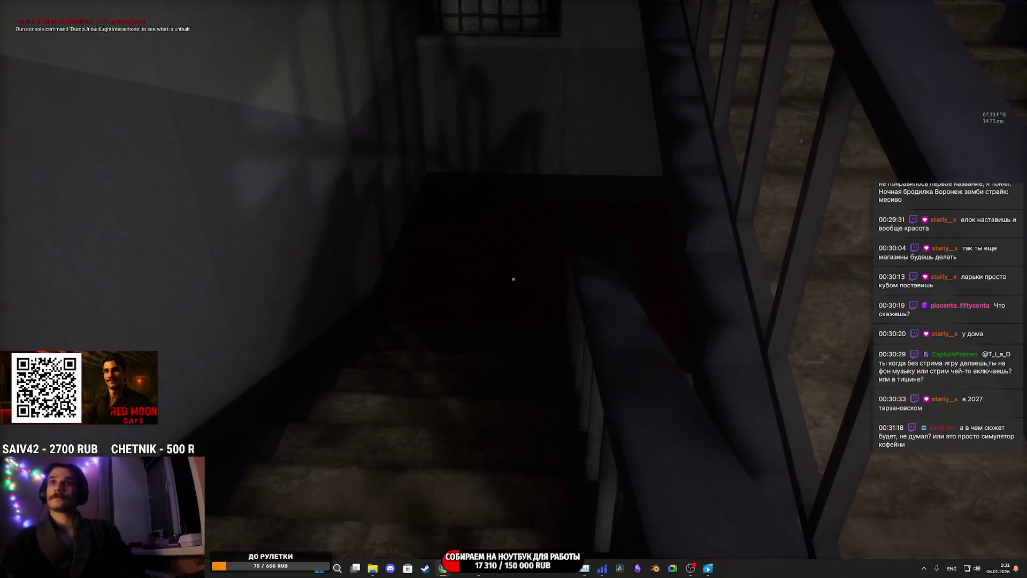
{"action": "key", "text": "d"}
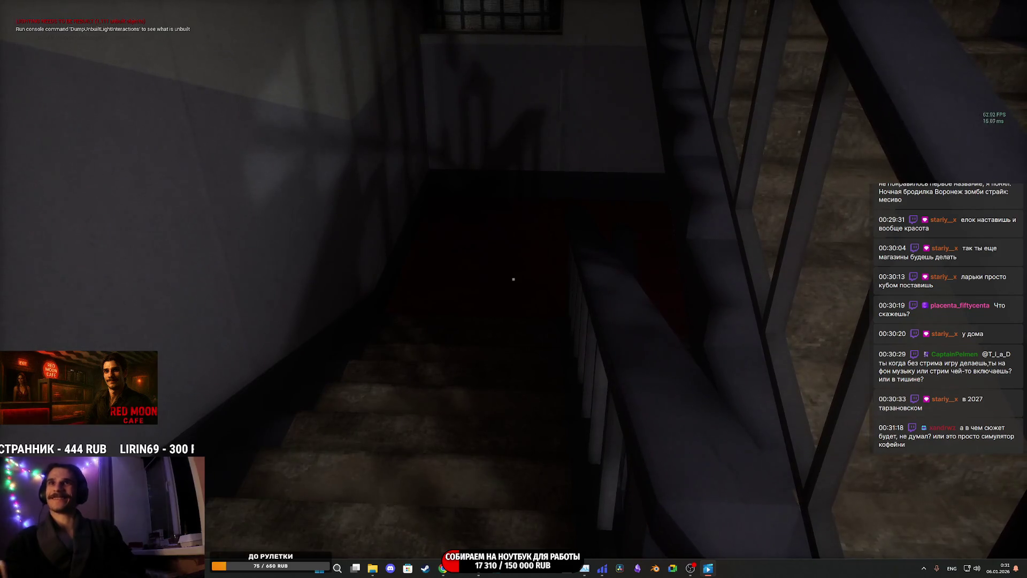
{"action": "key", "text": "w"}
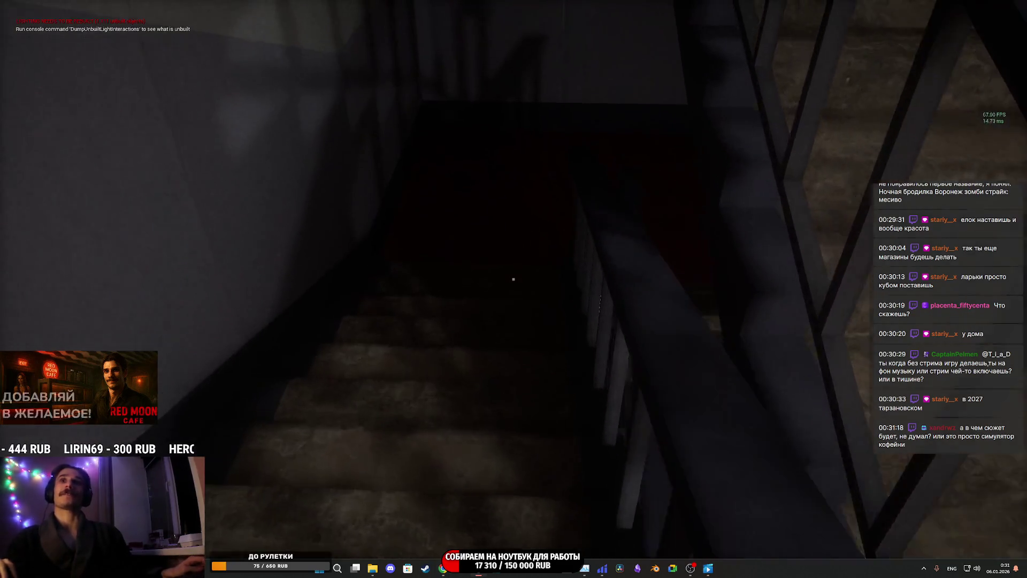
{"action": "key", "text": "w"}
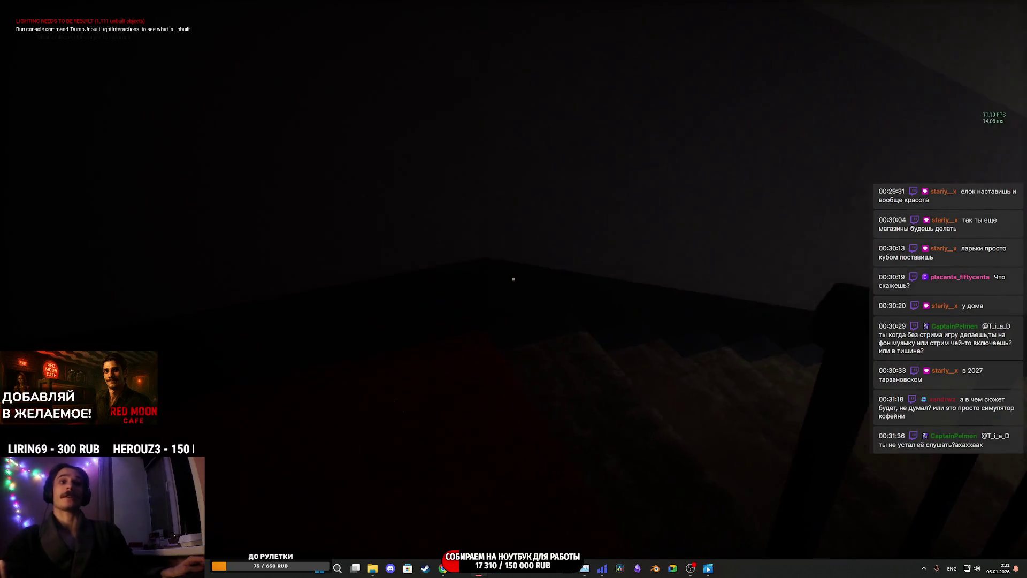
{"action": "key", "text": "w"}
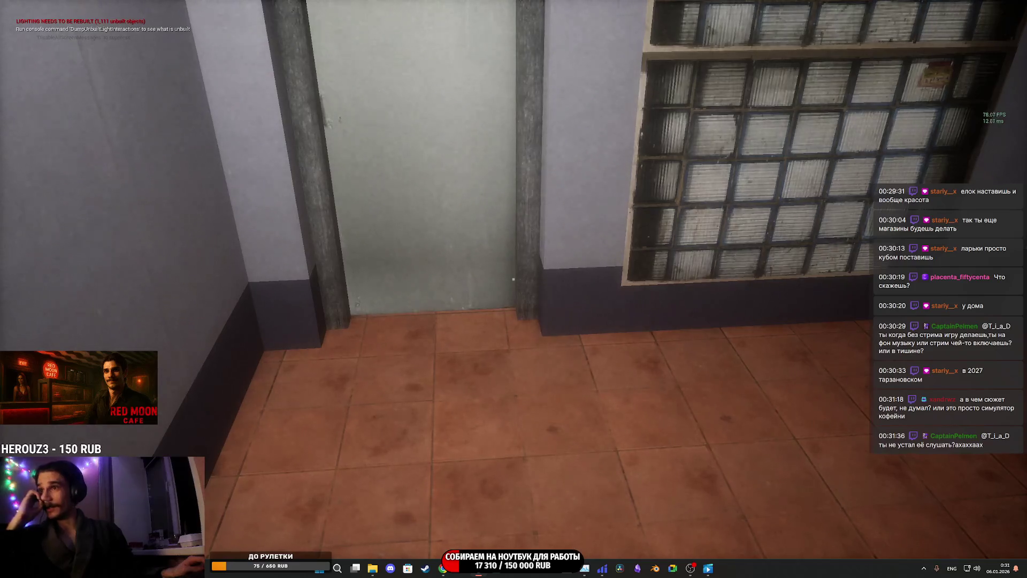
{"action": "key", "text": "w"}
{"action": "key", "text": "e"}
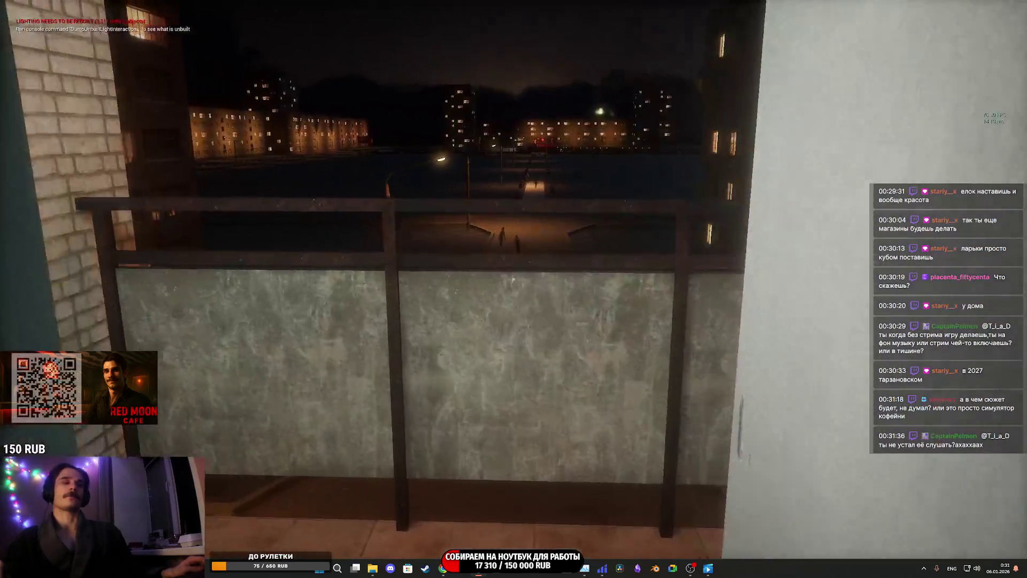
{"action": "key", "text": "w"}
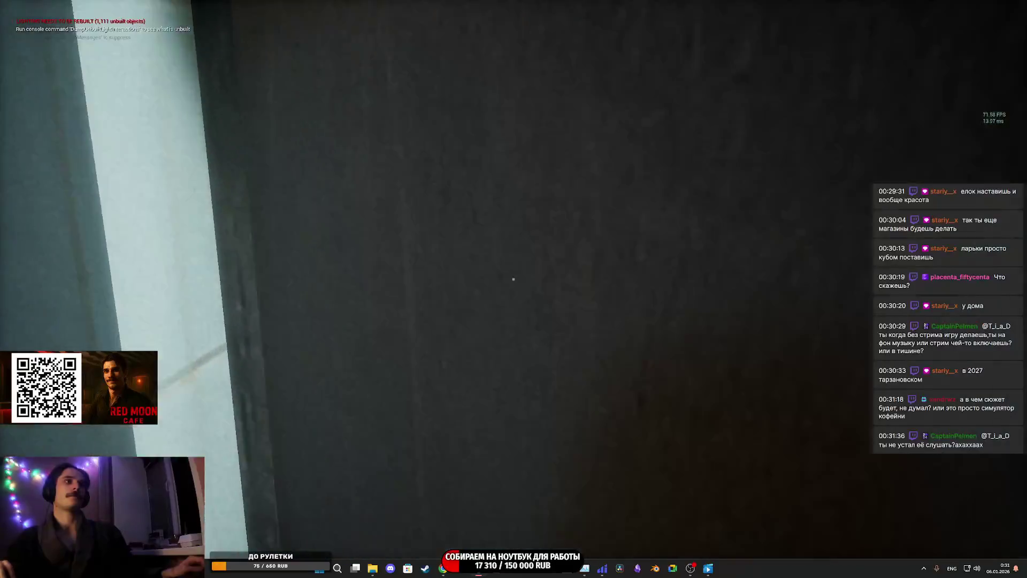
{"action": "key", "text": "w"}
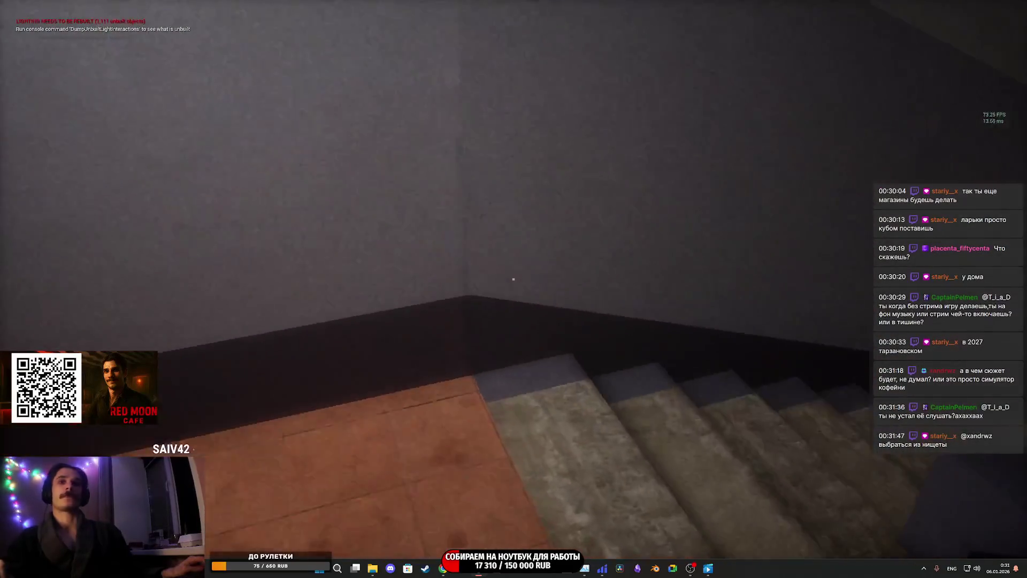
{"action": "key", "text": "w"}
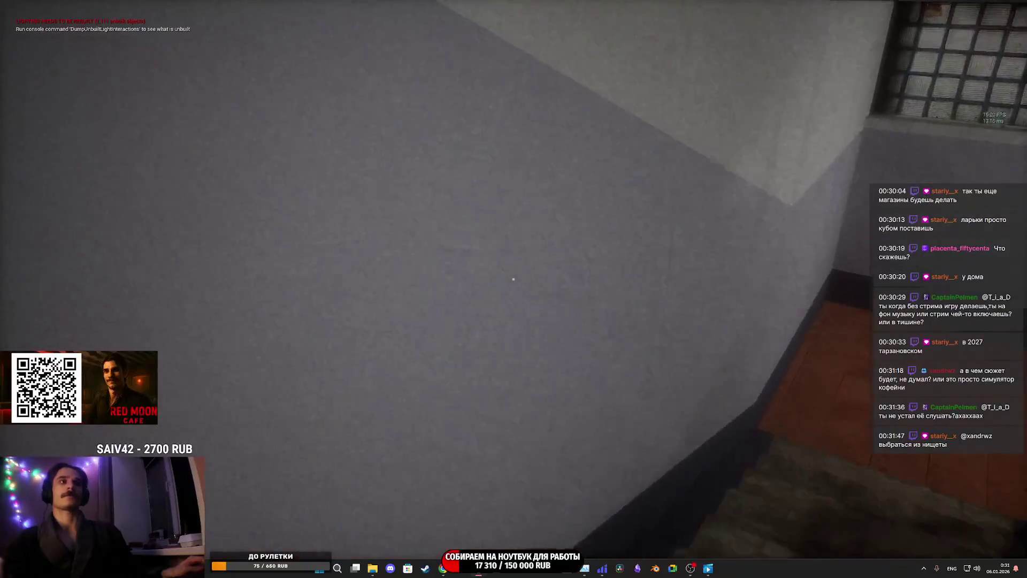
{"action": "key", "text": "w"}
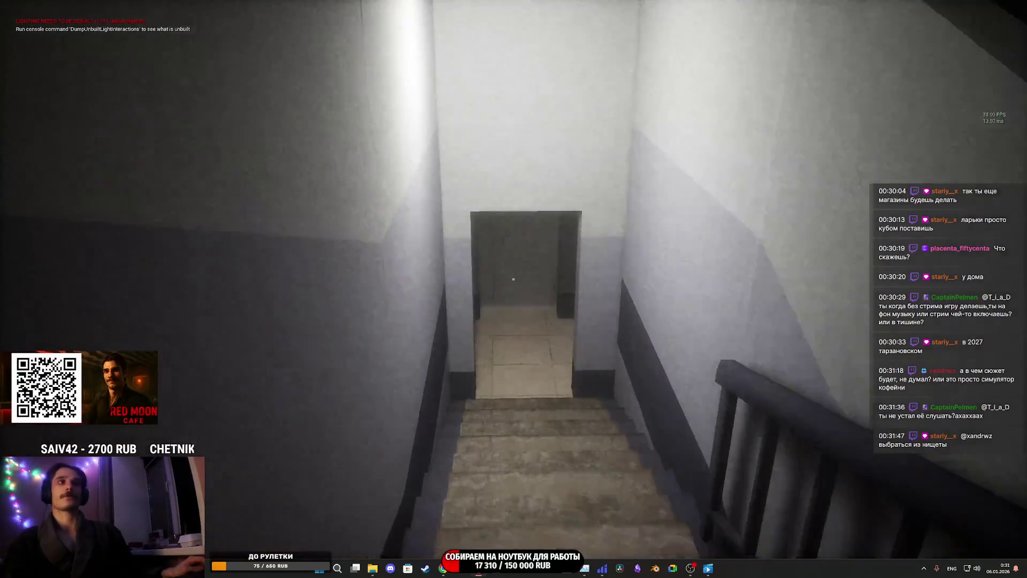
{"action": "key", "text": "w"}
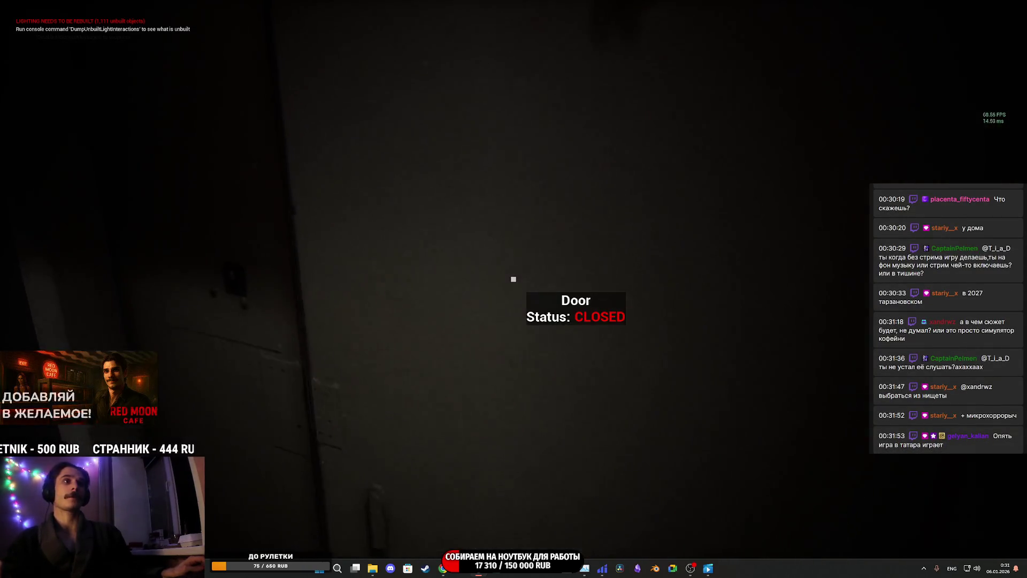
{"action": "key", "text": "w"}
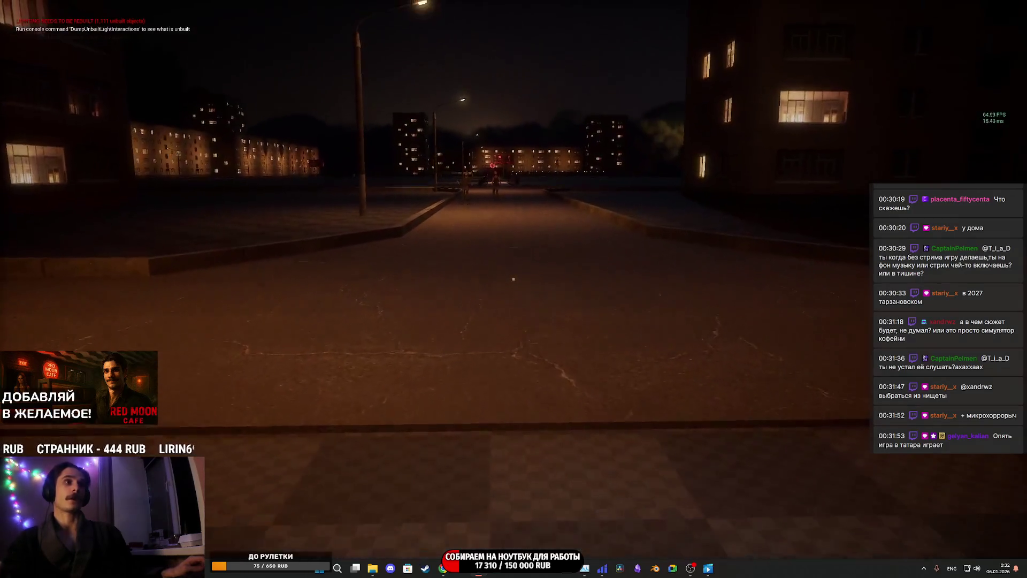
{"action": "key", "text": "w"}
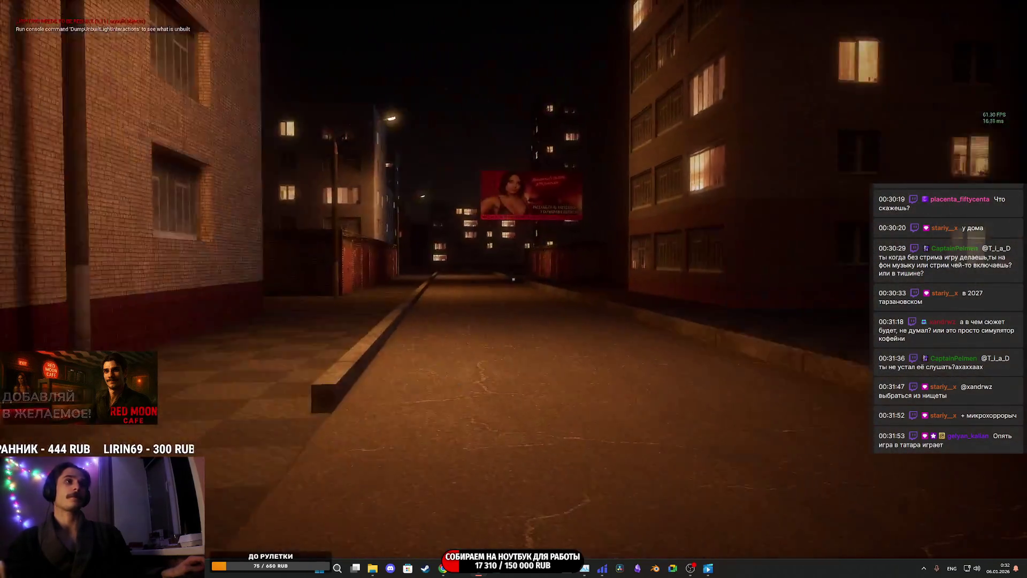
{"action": "key", "text": "w"}
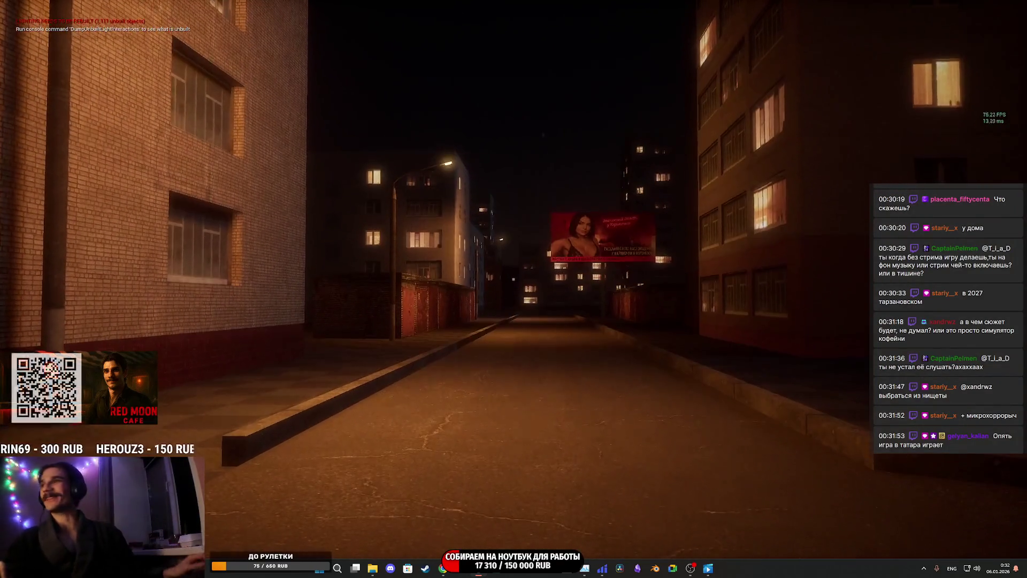
{"action": "key", "text": "w"}
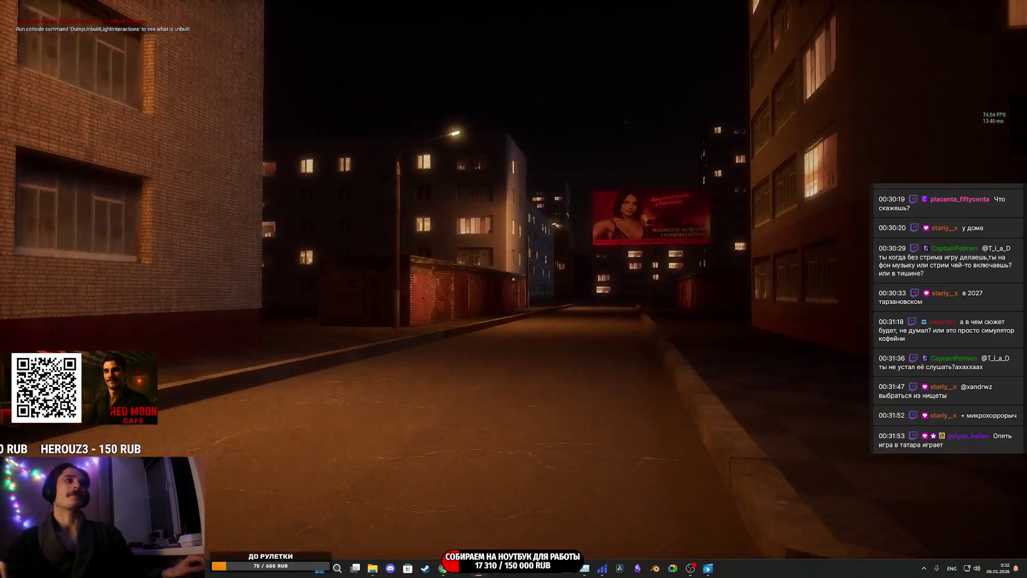
{"action": "key", "text": "w"}
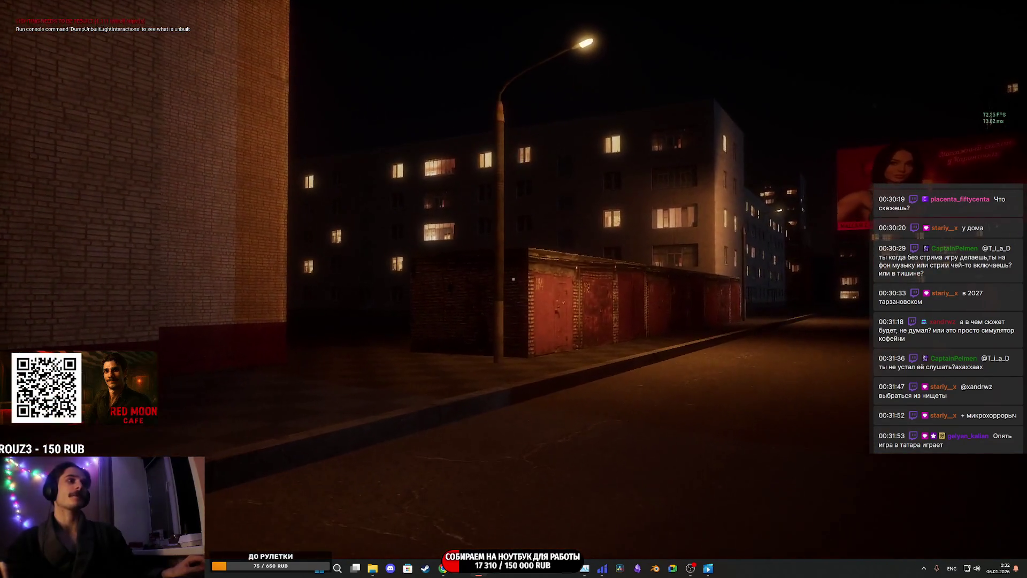
{"action": "key", "text": "w"}
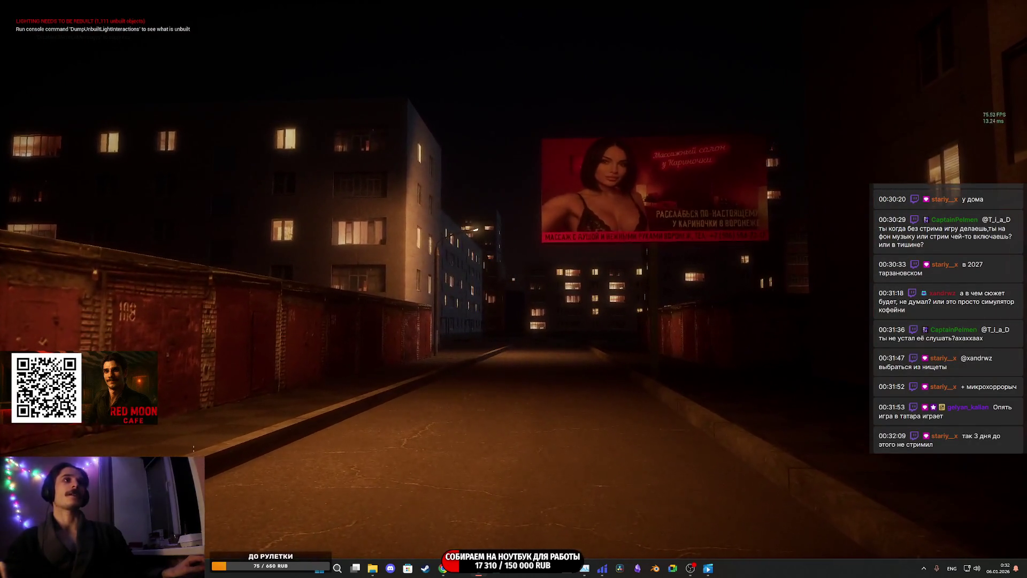
{"action": "key", "text": "Escape"}
{"action": "left_click_drag", "start_coordinate": [498, 252], "coordinate": [180, 217]}
{"action": "left_click", "coordinate": [424, 203]}
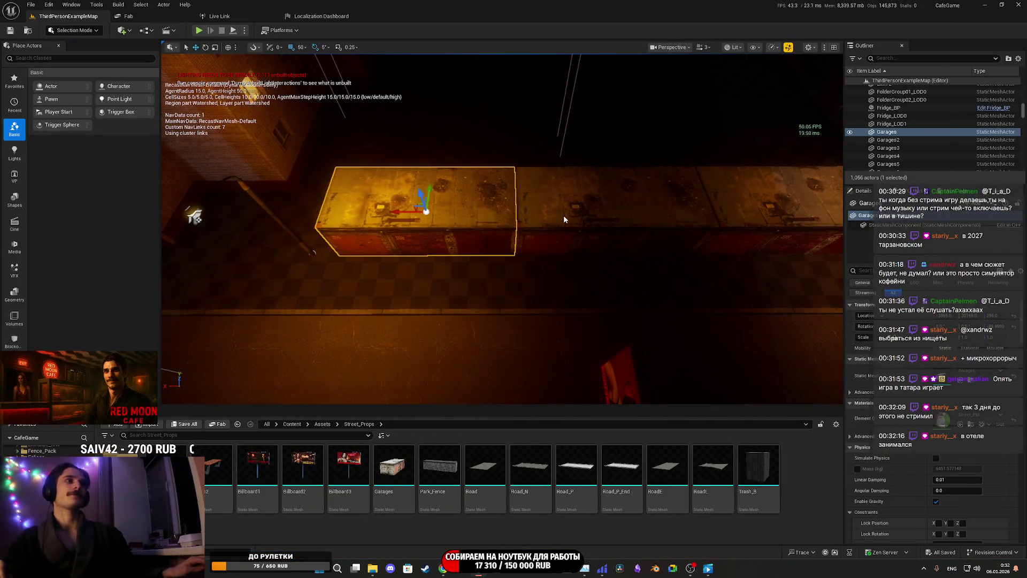
{"action": "left_click", "coordinate": [508, 229], "text": "ctrl"}
{"action": "left_click", "coordinate": [653, 179], "text": "ctrl"}
{"action": "left_click_drag", "start_coordinate": [444, 217], "coordinate": [504, 216]}
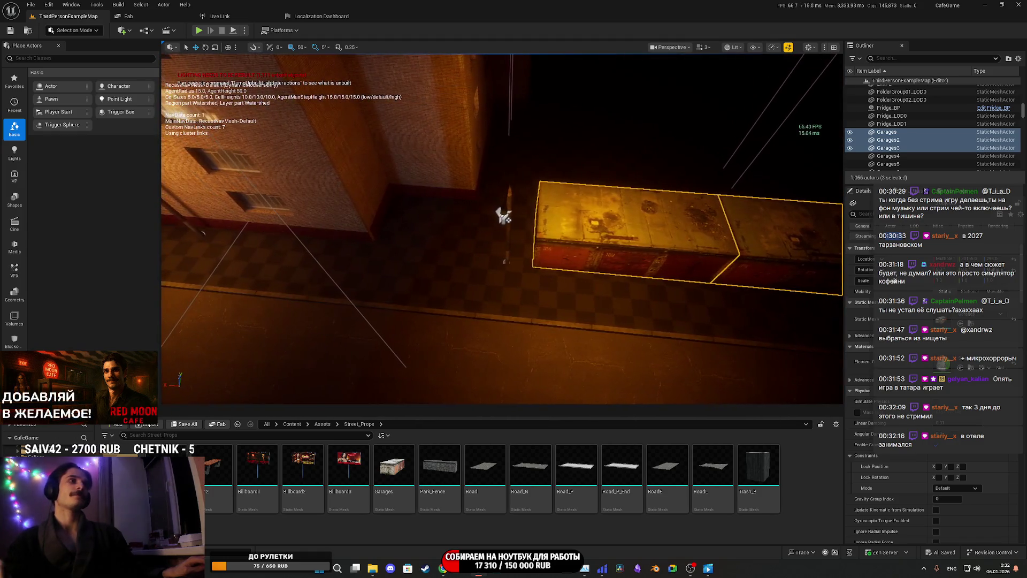
{"action": "left_click", "coordinate": [509, 250]}
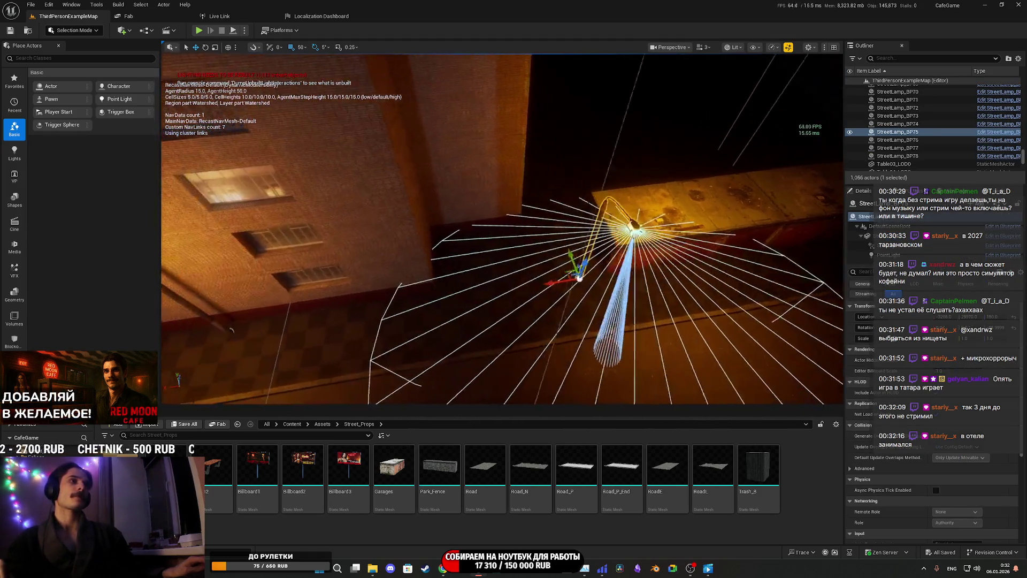
{"action": "left_click_drag", "start_coordinate": [503, 231], "coordinate": [429, 231]}
{"action": "left_click_drag", "start_coordinate": [538, 172], "coordinate": [569, 171]}
{"action": "left_click", "coordinate": [570, 172]}
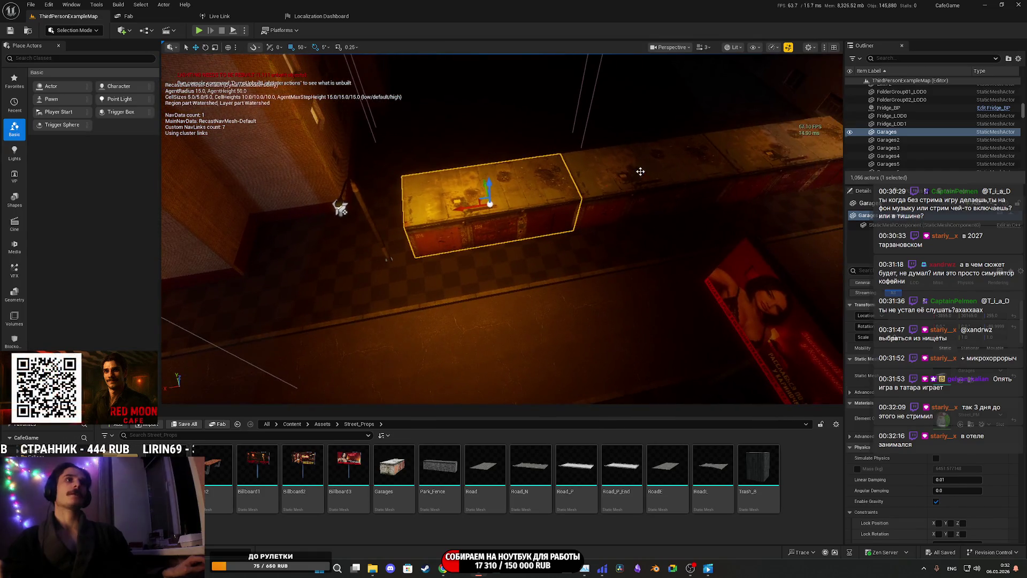
{"action": "left_click", "coordinate": [635, 170], "text": "ctrl"}
{"action": "left_click", "coordinate": [759, 163], "text": "ctrl"}
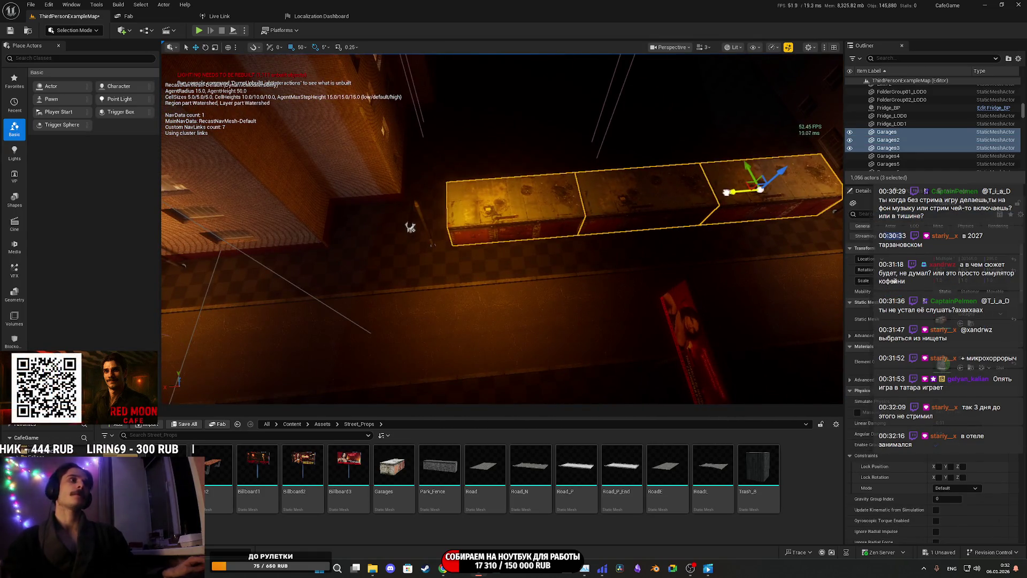
{"action": "left_click_drag", "start_coordinate": [688, 206], "coordinate": [709, 208]}
{"action": "left_click_drag", "start_coordinate": [601, 283], "coordinate": [558, 288]}
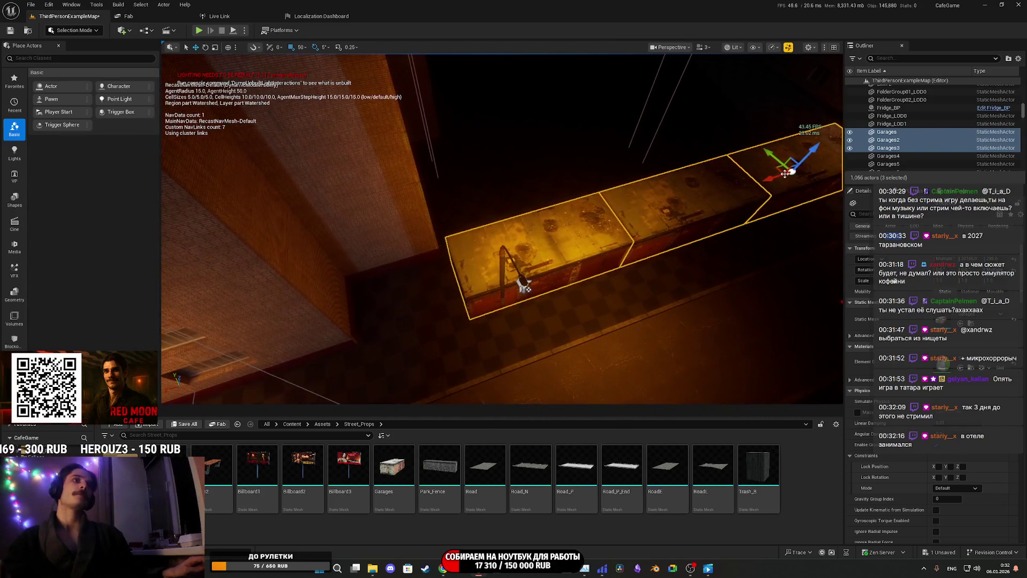
{"action": "left_click_drag", "start_coordinate": [785, 173], "coordinate": [784, 172]}
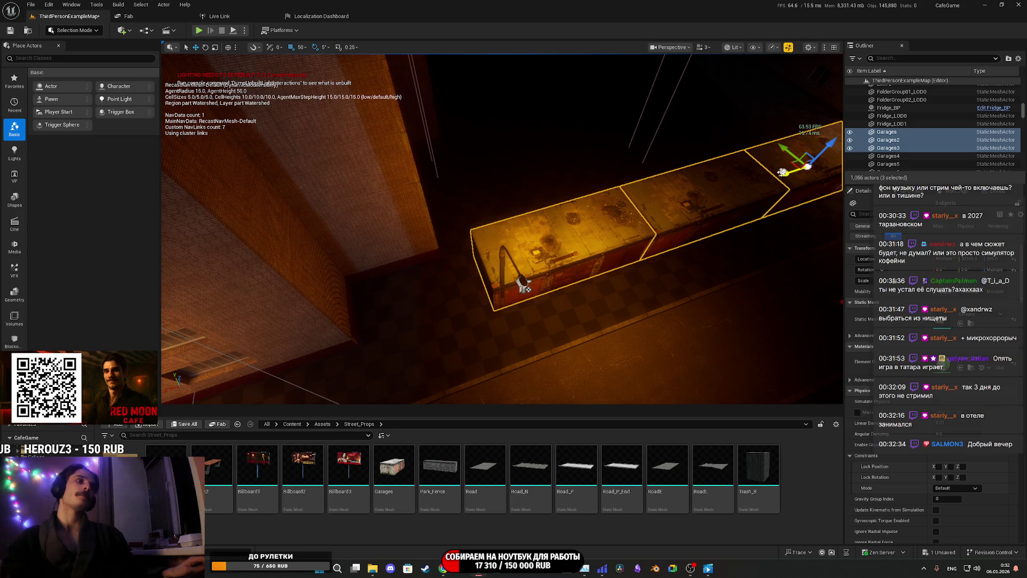
{"action": "left_click", "coordinate": [614, 171]}
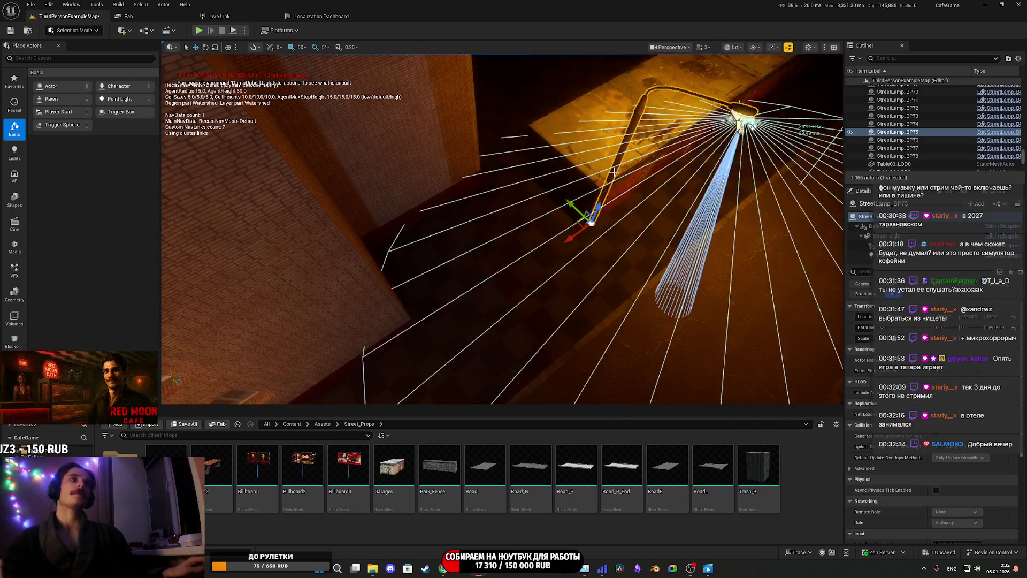
{"action": "left_click_drag", "start_coordinate": [529, 199], "coordinate": [524, 199]}
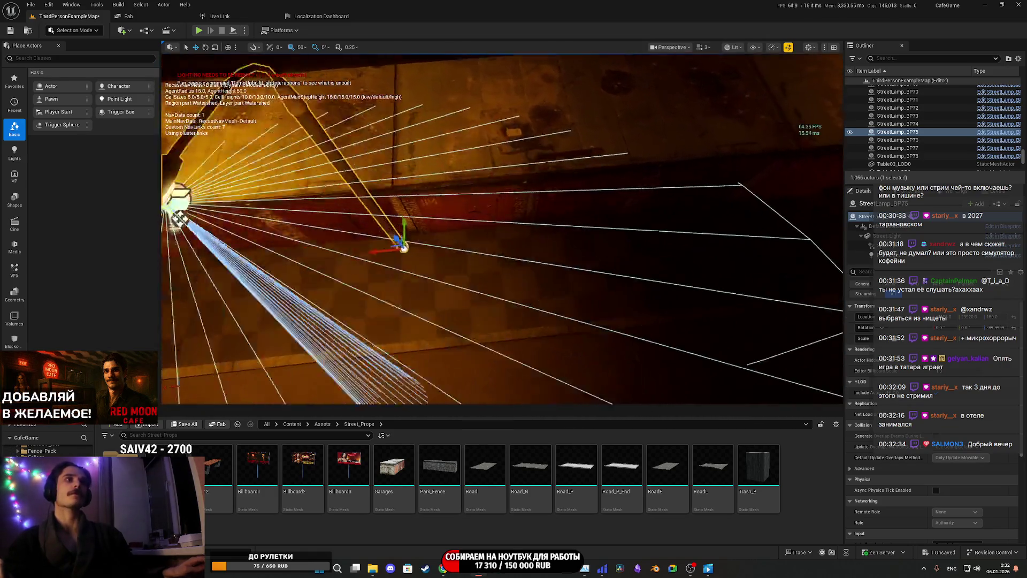
{"action": "left_click_drag", "start_coordinate": [524, 200], "coordinate": [512, 200]}
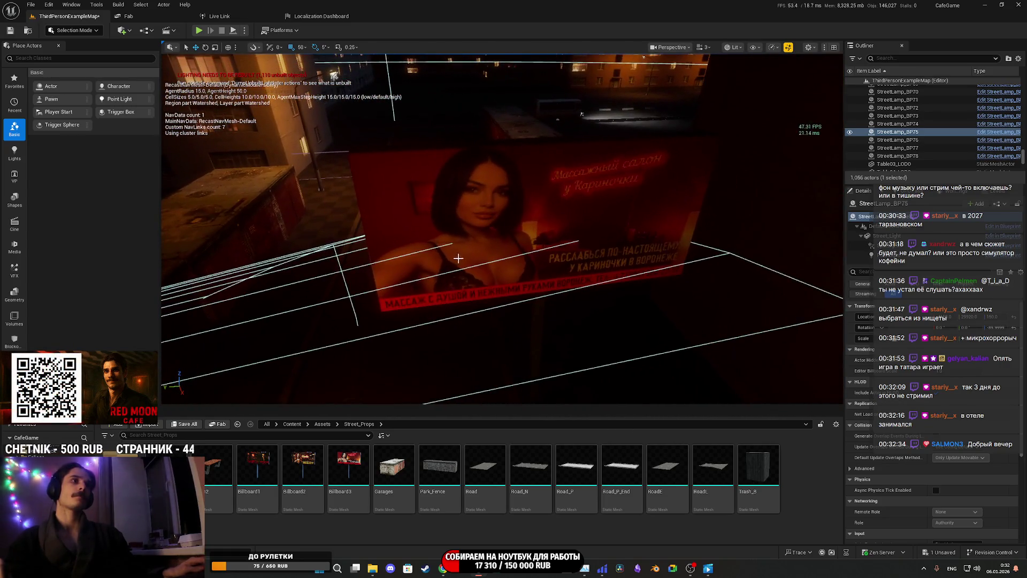
{"action": "left_click", "coordinate": [511, 200]}
{"action": "mouse_move", "coordinate": [565, 317]}
{"action": "left_mouse_down"}
{"action": "mouse_move", "coordinate": [602, 379]}
{"action": "mouse_move", "coordinate": [236, 95]}
{"action": "mouse_move", "coordinate": [190, 108]}
{"action": "mouse_move", "coordinate": [214, 110]}
{"action": "mouse_move", "coordinate": [492, 244]}
{"action": "left_mouse_up"}
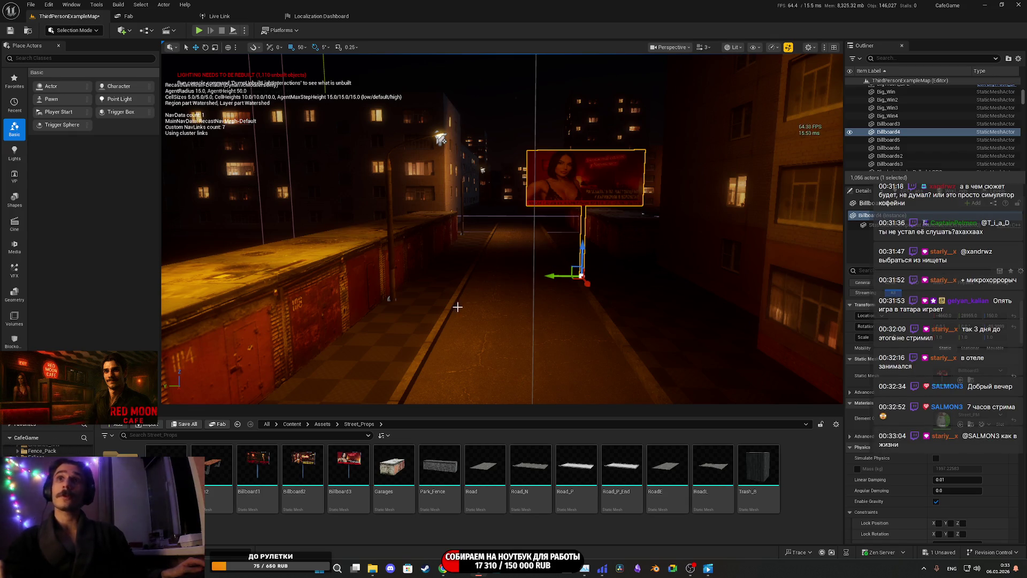
{"action": "left_click", "coordinate": [174, 424]}
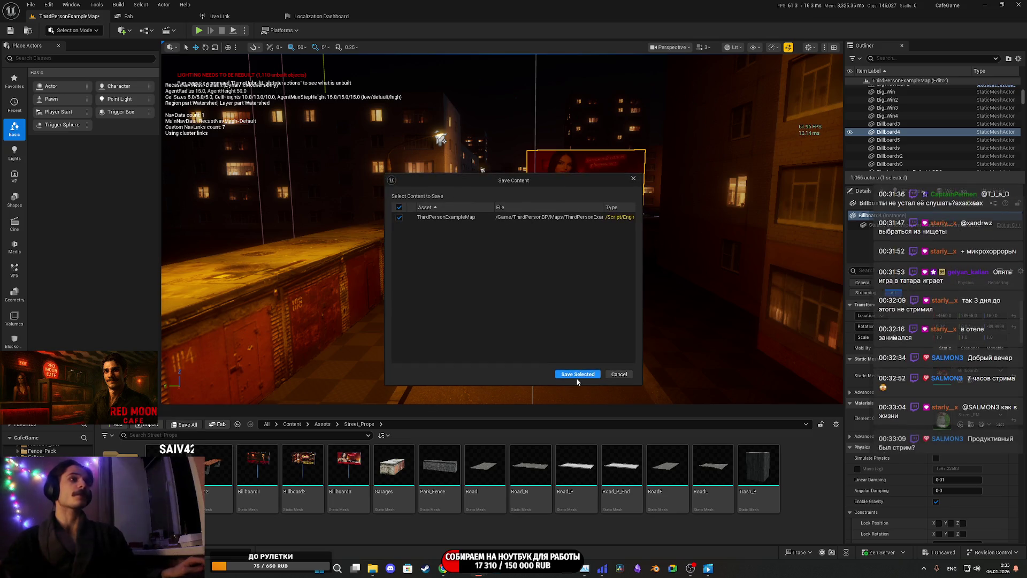
{"action": "left_click", "coordinate": [576, 375]}
{"action": "mouse_move", "coordinate": [402, 239]}
{"action": "left_mouse_down"}
{"action": "mouse_move", "coordinate": [407, 273]}
{"action": "mouse_move", "coordinate": [369, 252]}
{"action": "mouse_move", "coordinate": [410, 241]}
{"action": "mouse_move", "coordinate": [406, 289]}
{"action": "mouse_move", "coordinate": [364, 289]}
{"action": "mouse_move", "coordinate": [421, 241]}
{"action": "left_mouse_up"}
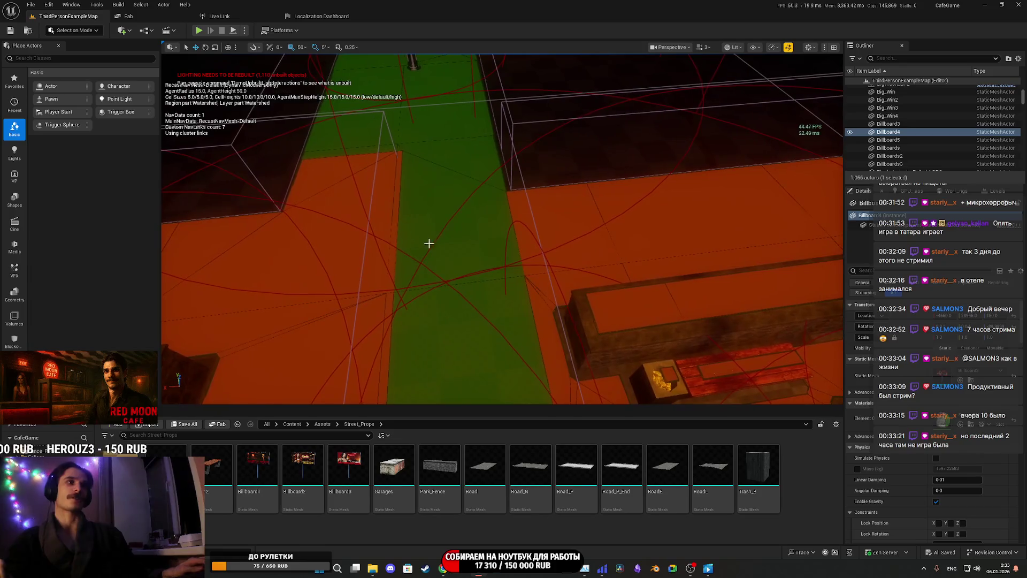
{"action": "left_click", "coordinate": [624, 315]}
{"action": "left_click_drag", "start_coordinate": [623, 314], "coordinate": [623, 265]}
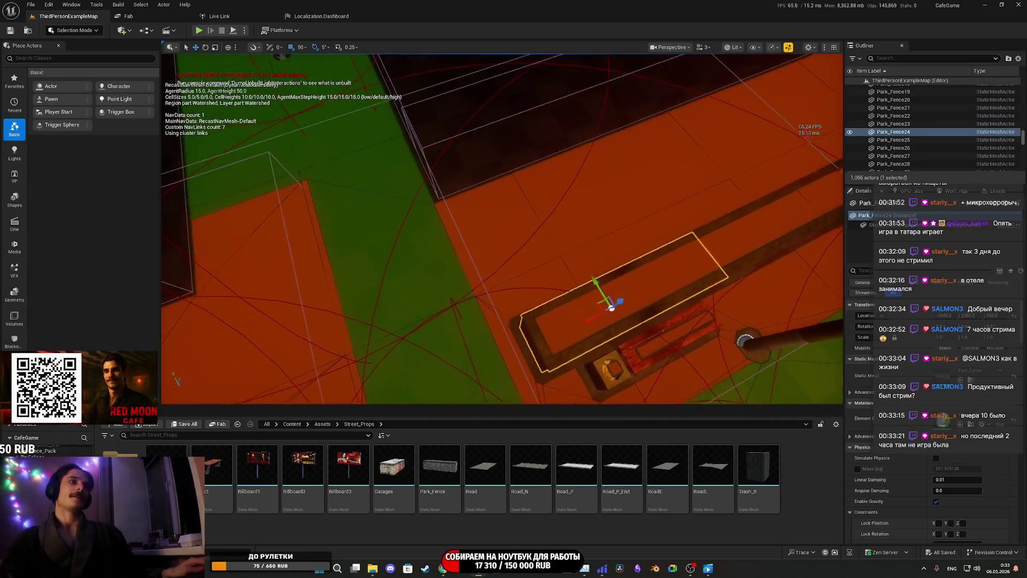
{"action": "left_click_drag", "start_coordinate": [558, 321], "coordinate": [557, 273]}
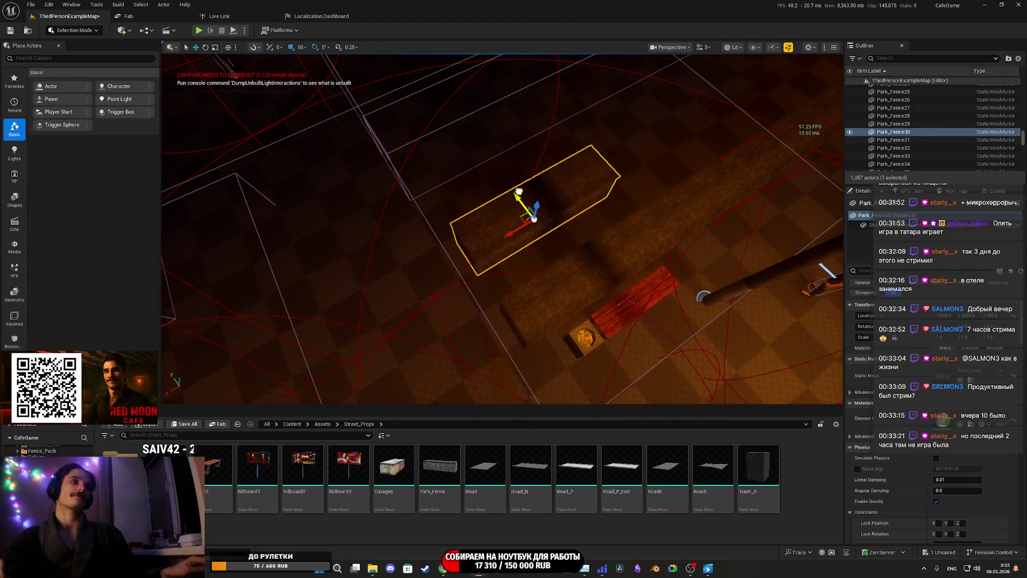
{"action": "left_click_drag", "start_coordinate": [504, 213], "coordinate": [515, 202]}
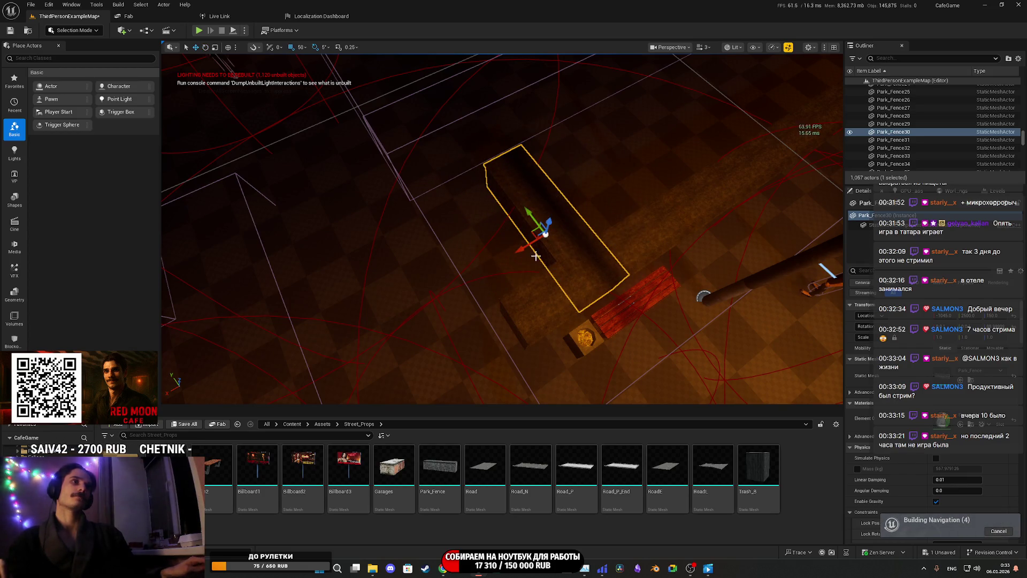
{"action": "mouse_move", "coordinate": [535, 258]}
{"action": "left_mouse_down"}
{"action": "mouse_move", "coordinate": [523, 260]}
{"action": "mouse_move", "coordinate": [528, 212]}
{"action": "mouse_move", "coordinate": [529, 252]}
{"action": "mouse_move", "coordinate": [516, 260]}
{"action": "mouse_move", "coordinate": [590, 258]}
{"action": "mouse_move", "coordinate": [329, 262]}
{"action": "left_mouse_up"}
{"action": "left_click_drag", "start_coordinate": [440, 267], "coordinate": [440, 251]}
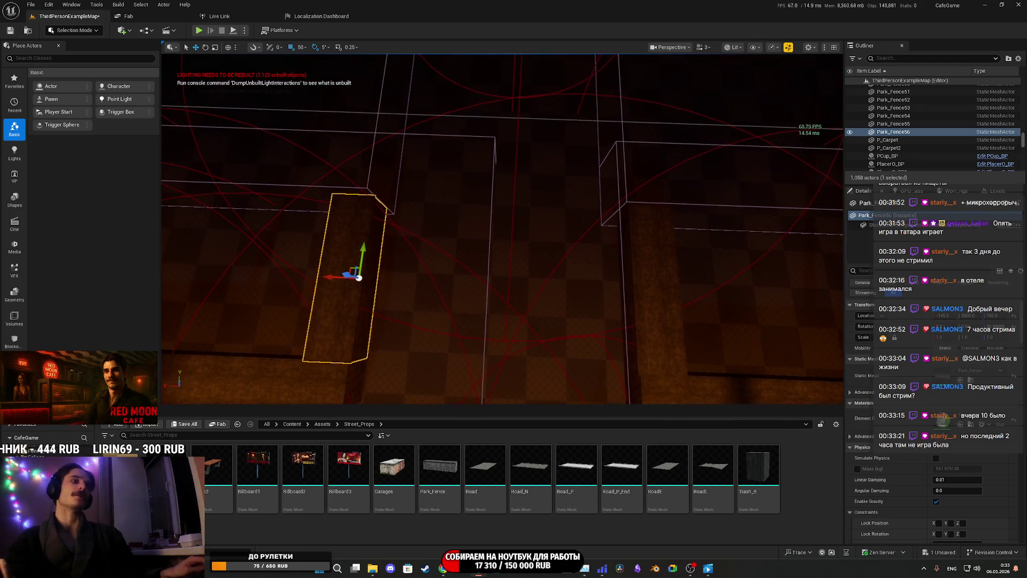
{"action": "left_click", "coordinate": [664, 292], "text": "ctrl"}
{"action": "mouse_move", "coordinate": [663, 291]}
{"action": "left_mouse_down"}
{"action": "mouse_move", "coordinate": [610, 273]}
{"action": "mouse_move", "coordinate": [592, 169]}
{"action": "left_mouse_up"}
{"action": "left_click_drag", "start_coordinate": [631, 203], "coordinate": [632, 195]}
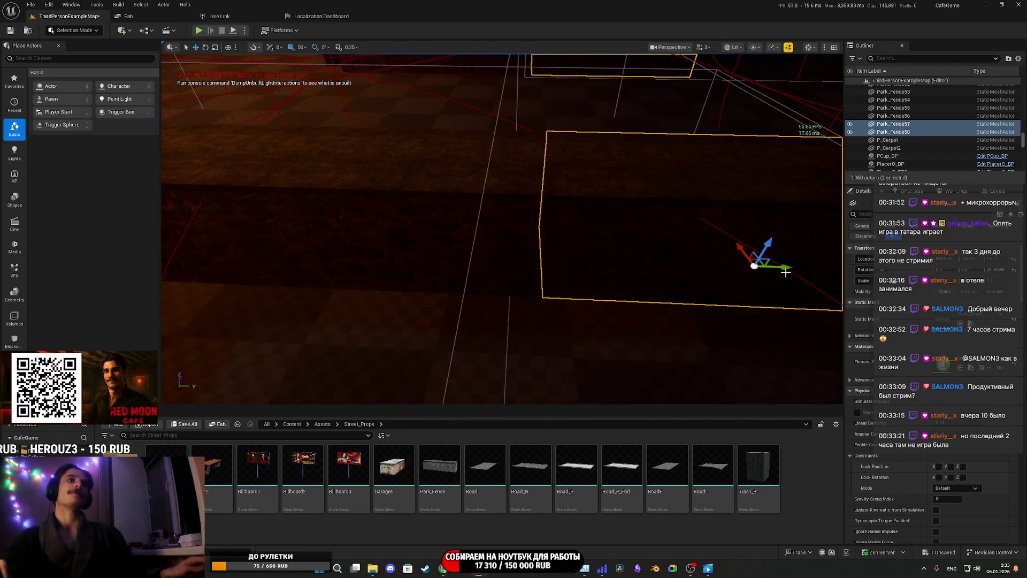
{"action": "left_click_drag", "start_coordinate": [786, 273], "coordinate": [828, 267]}
{"action": "scroll", "coordinate": [524, 293], "scroll_direction": "down", "scroll_amount": 10}
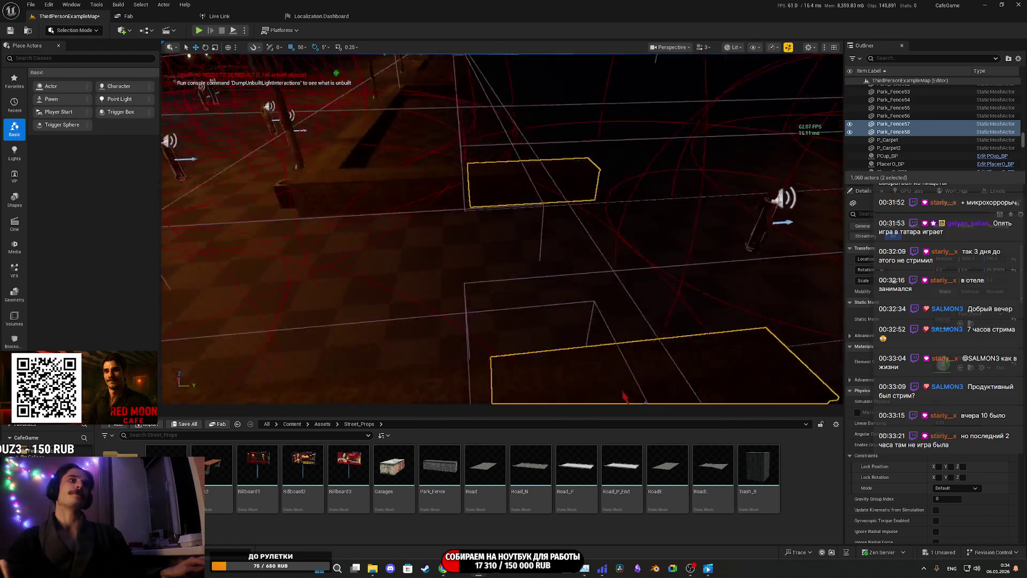
{"action": "left_click", "coordinate": [509, 300], "text": "ctrl"}
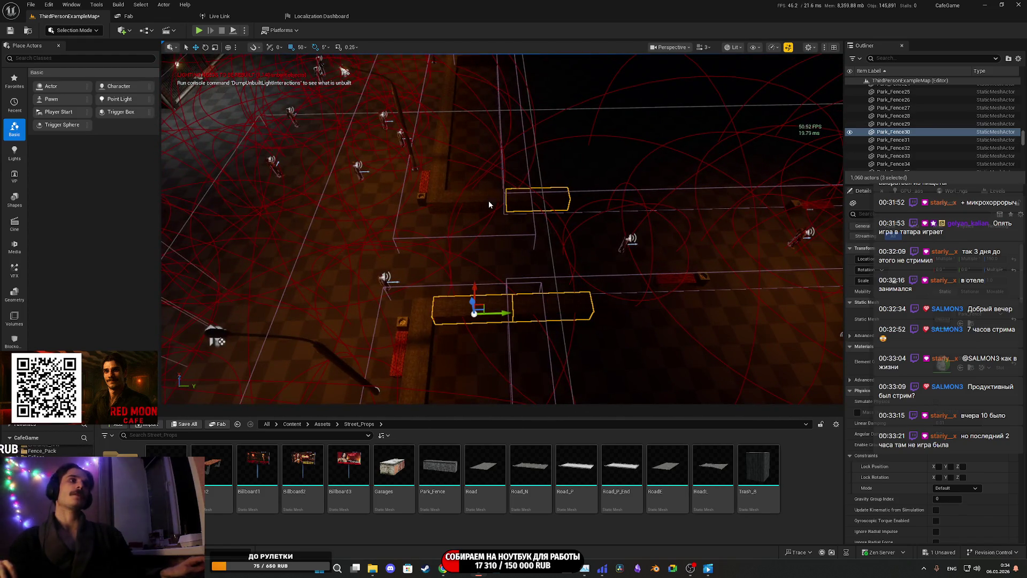
{"action": "left_click", "coordinate": [489, 205], "text": "ctrl"}
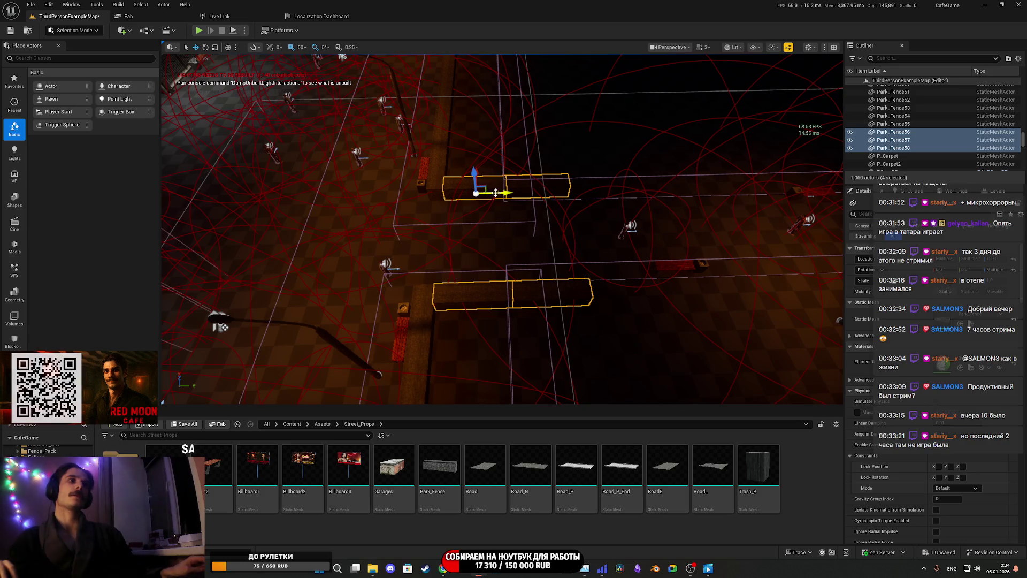
{"action": "left_click", "coordinate": [573, 299]}
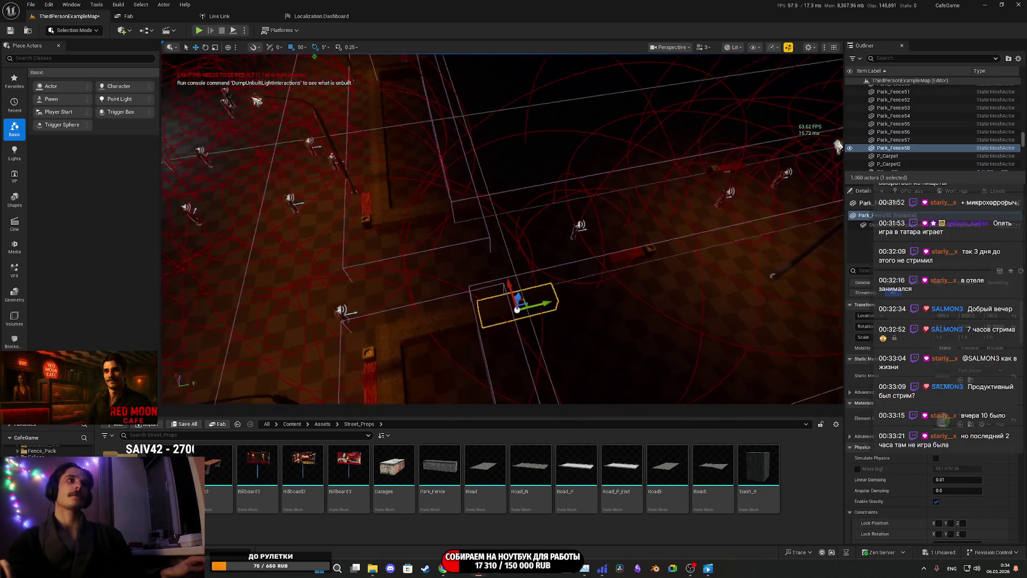
{"action": "key", "text": "s"}
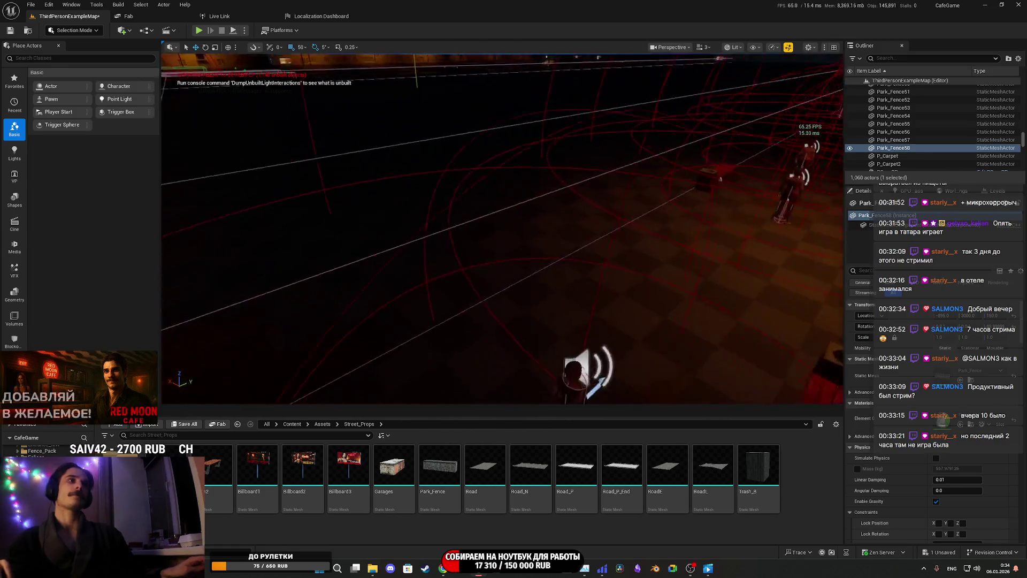
{"action": "key", "text": "w"}
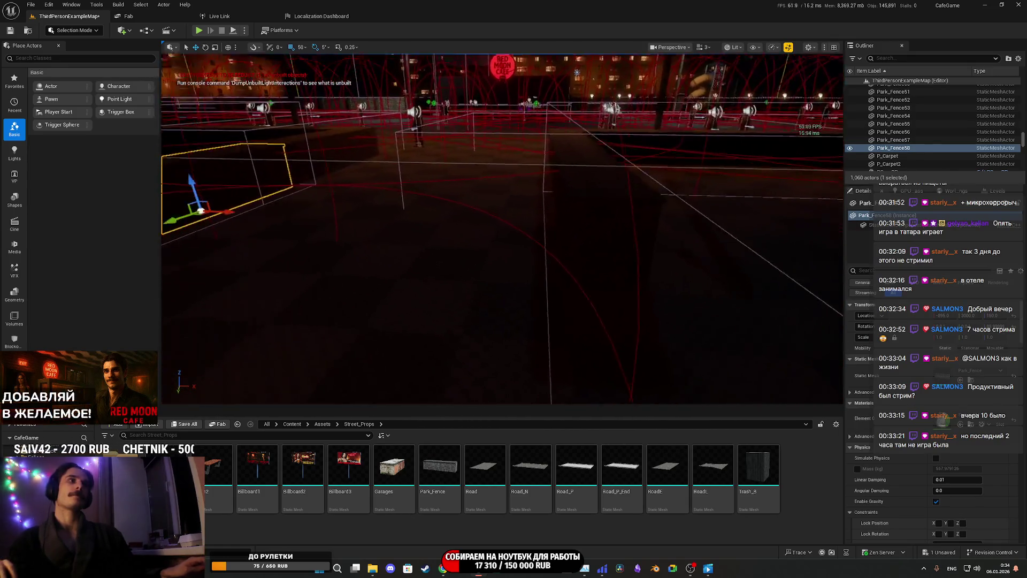
{"action": "key", "text": "a"}
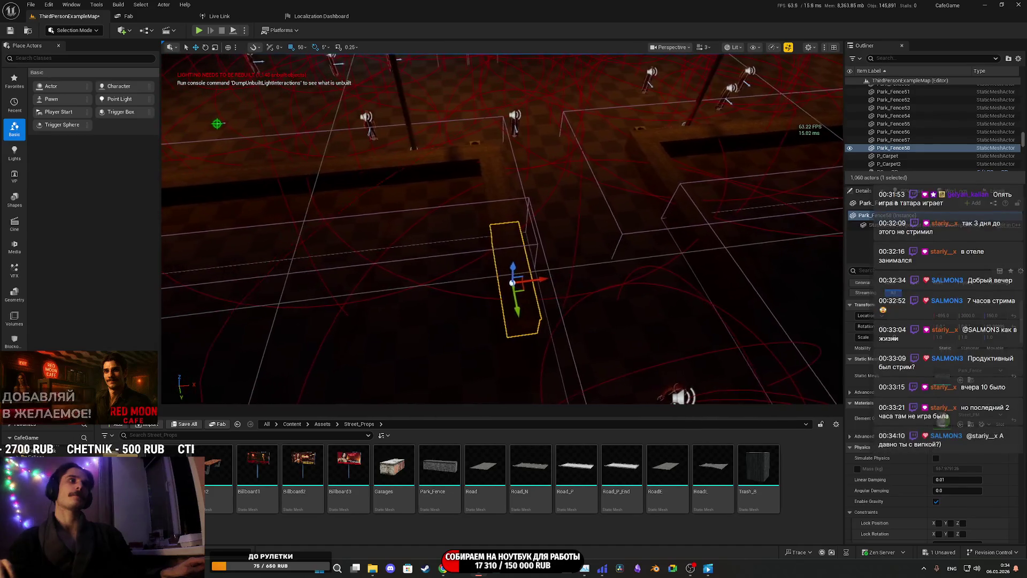
{"action": "left_click", "coordinate": [184, 426]}
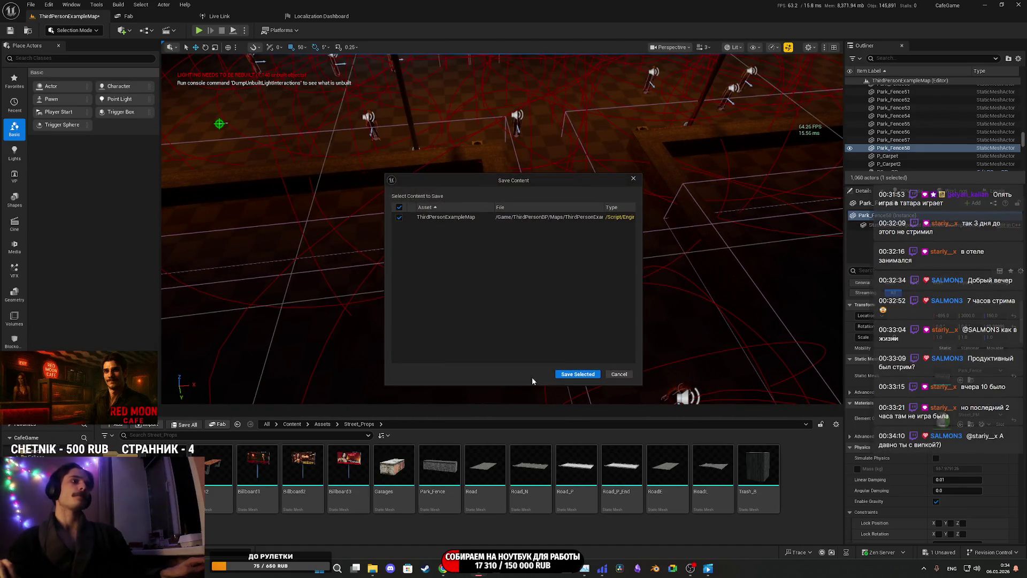
{"action": "left_click", "coordinate": [572, 374]}
{"action": "key", "text": "s"}
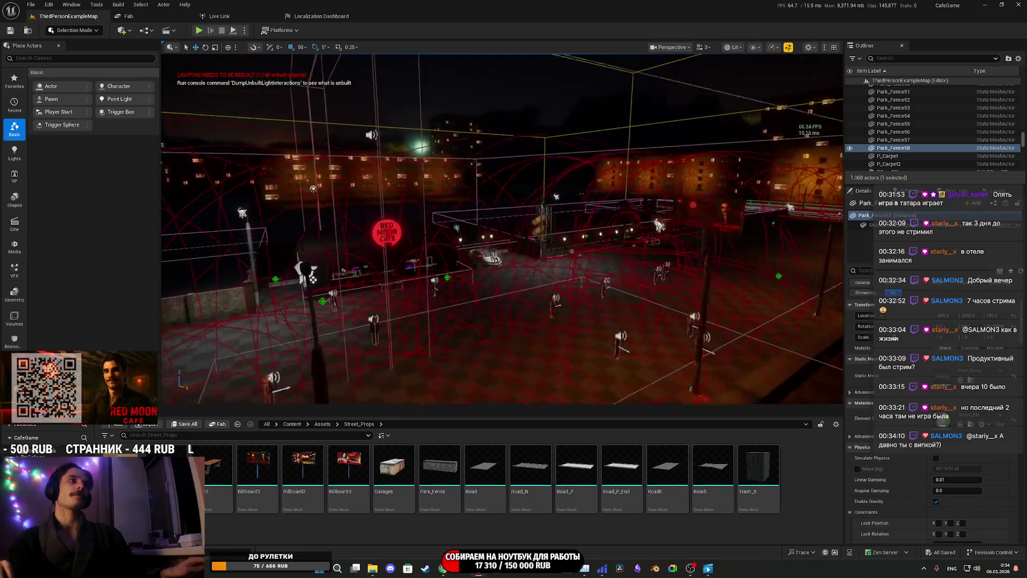
{"action": "key", "text": "g"}
{"action": "key", "text": "w"}
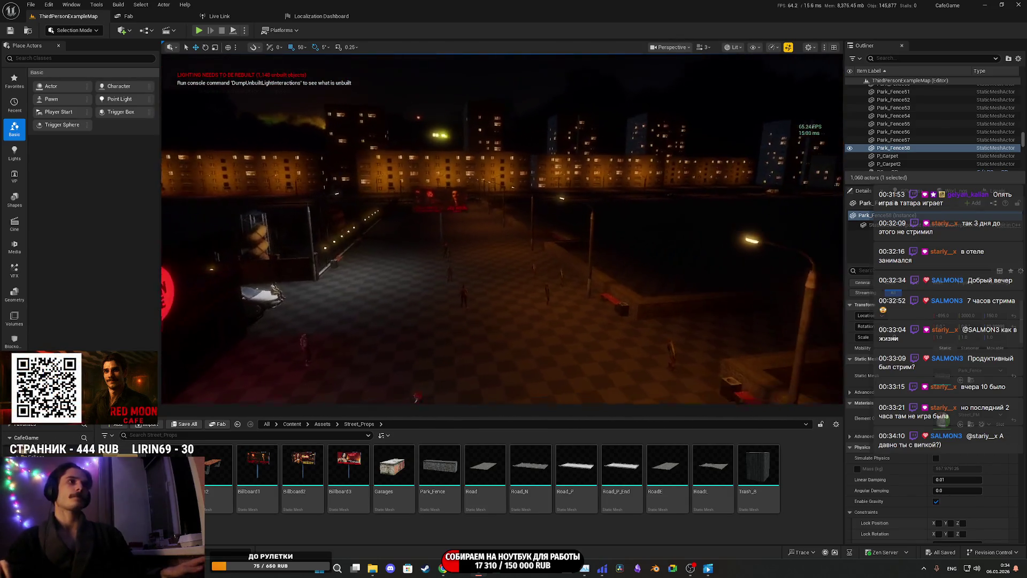
{"action": "key", "text": "w"}
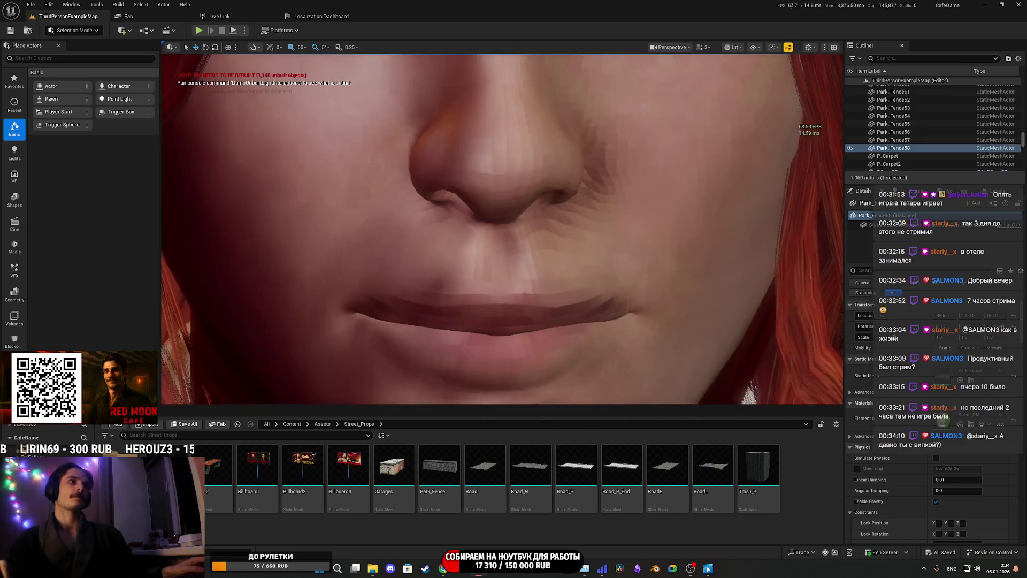
{"action": "key", "text": "s"}
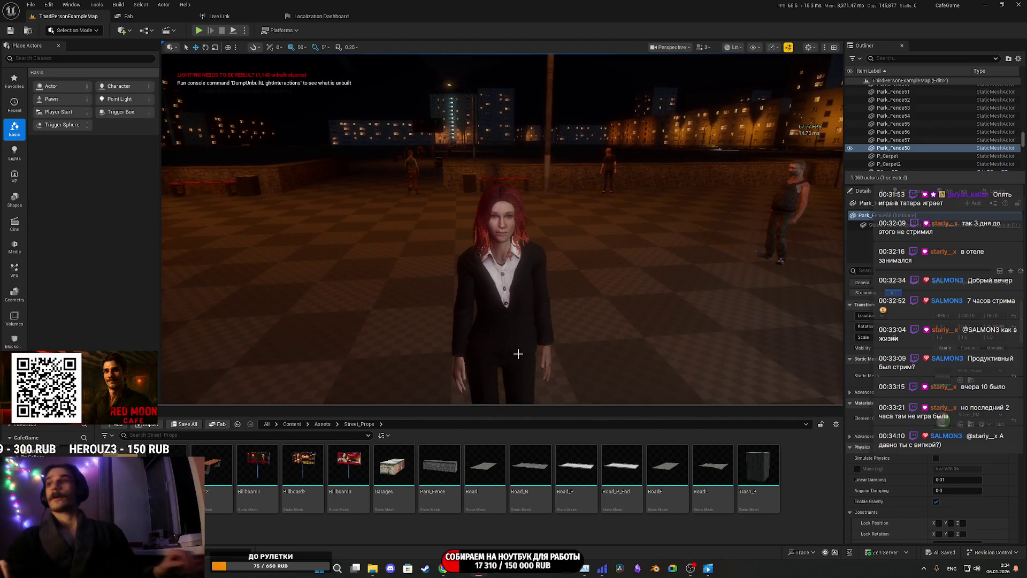
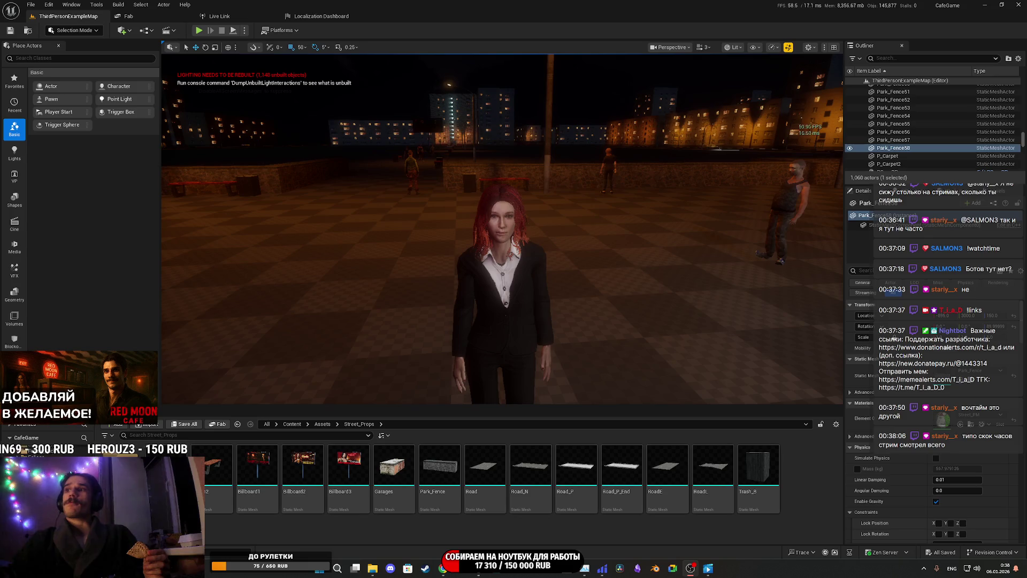
{"action": "left_click_drag", "start_coordinate": [672, 282], "coordinate": [749, 310]}
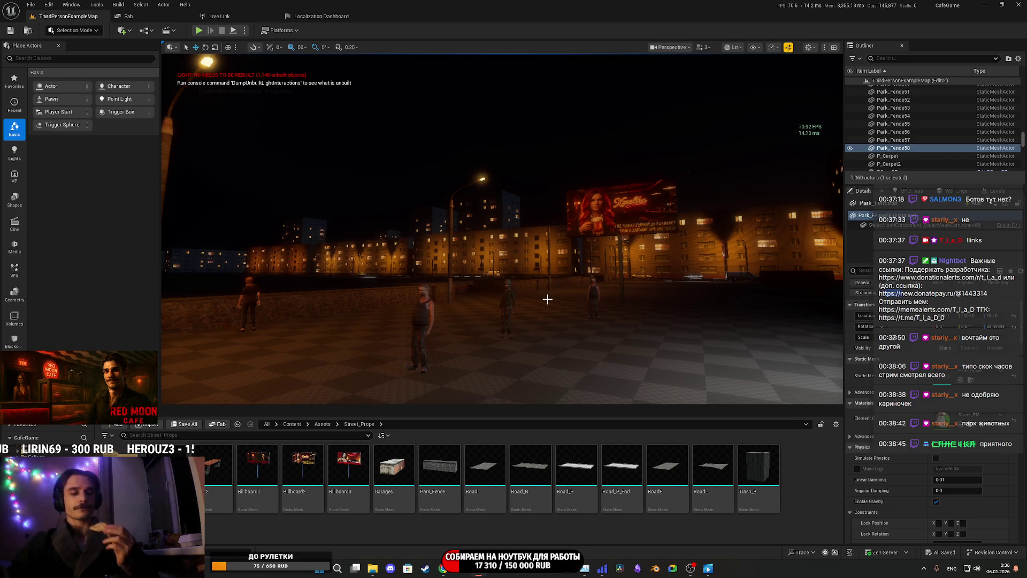
{"action": "scroll", "coordinate": [503, 230], "scroll_direction": "down", "scroll_amount": 3}
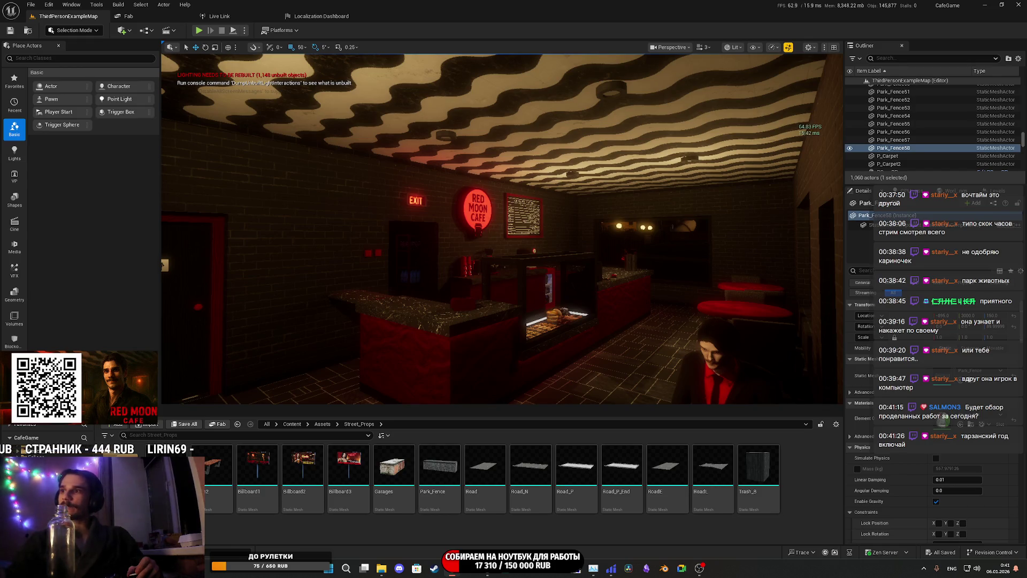
{"action": "mouse_move", "coordinate": [991, 571]}
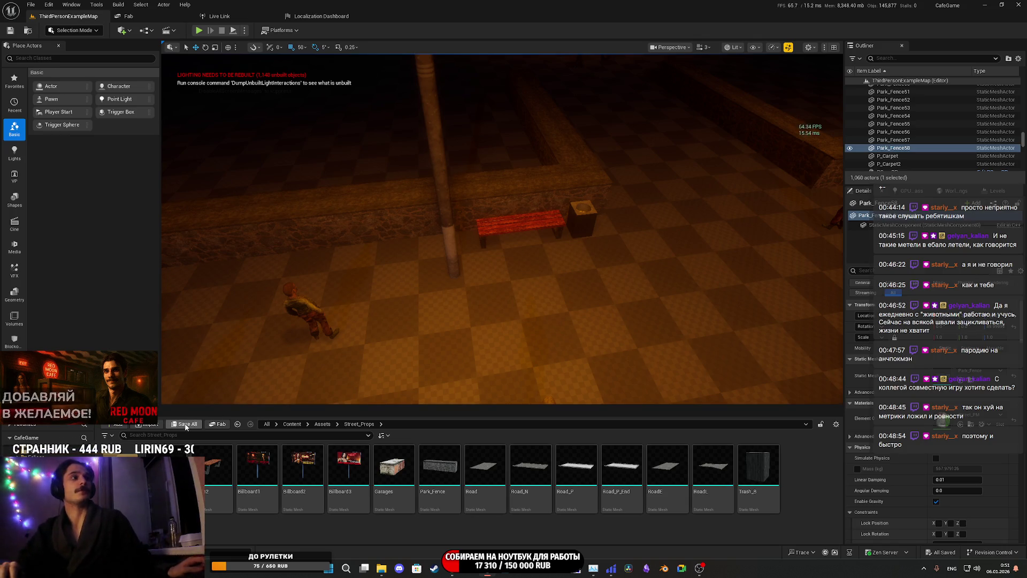
{"action": "mouse_move", "coordinate": [470, 339]}
{"action": "left_mouse_down"}
{"action": "mouse_move", "coordinate": [533, 292]}
{"action": "mouse_move", "coordinate": [562, 313]}
{"action": "mouse_move", "coordinate": [498, 305]}
{"action": "left_mouse_up"}
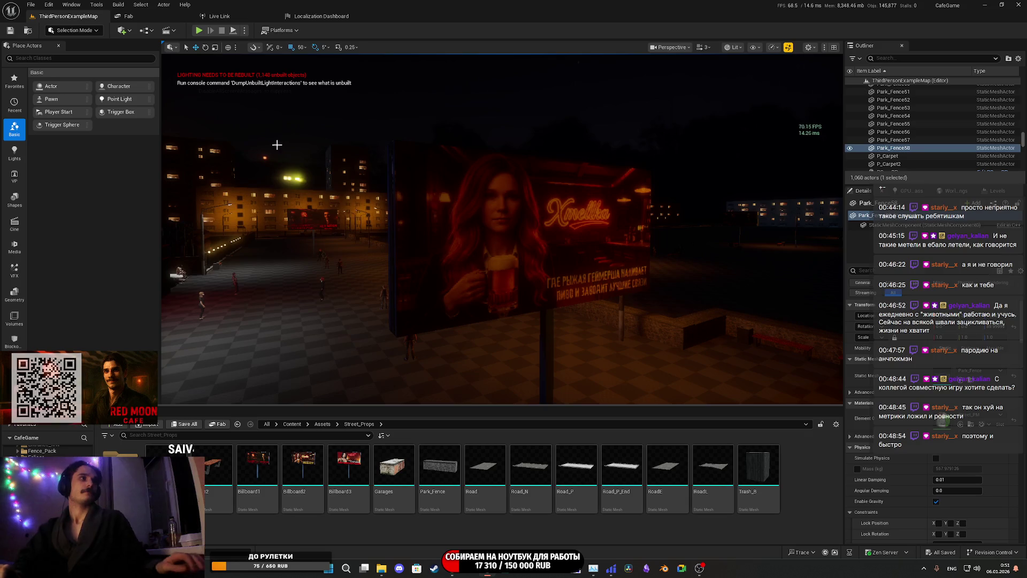
{"action": "mouse_move", "coordinate": [450, 246]}
{"action": "left_mouse_down"}
{"action": "mouse_move", "coordinate": [423, 249]}
{"action": "mouse_move", "coordinate": [441, 255]}
{"action": "mouse_move", "coordinate": [433, 251]}
{"action": "mouse_move", "coordinate": [432, 281]}
{"action": "mouse_move", "coordinate": [433, 265]}
{"action": "mouse_move", "coordinate": [396, 267]}
{"action": "mouse_move", "coordinate": [426, 248]}
{"action": "left_mouse_up"}
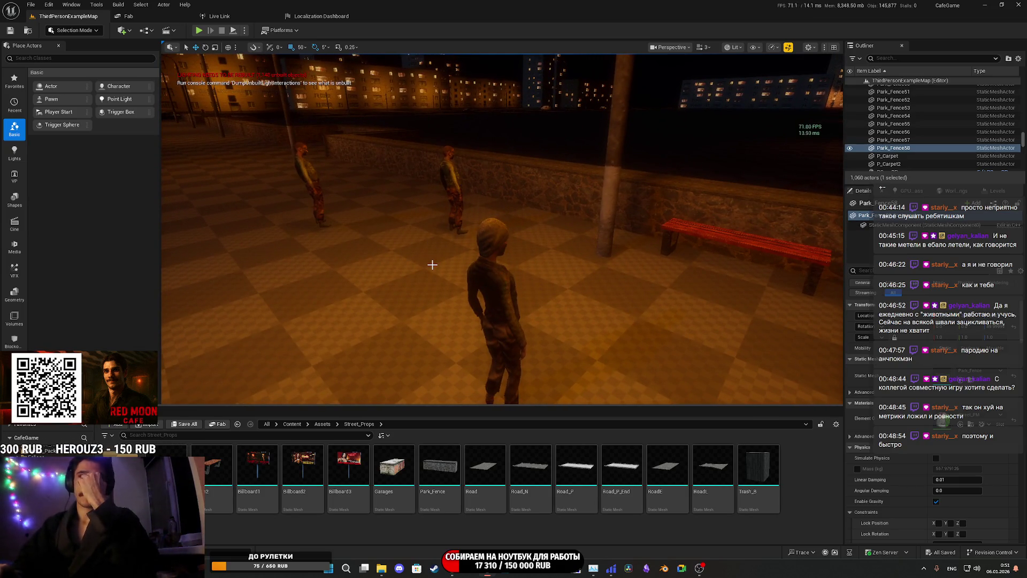
{"action": "mouse_move", "coordinate": [586, 307]}
{"action": "left_mouse_down"}
{"action": "mouse_move", "coordinate": [521, 308]}
{"action": "mouse_move", "coordinate": [407, 170]}
{"action": "left_mouse_up"}
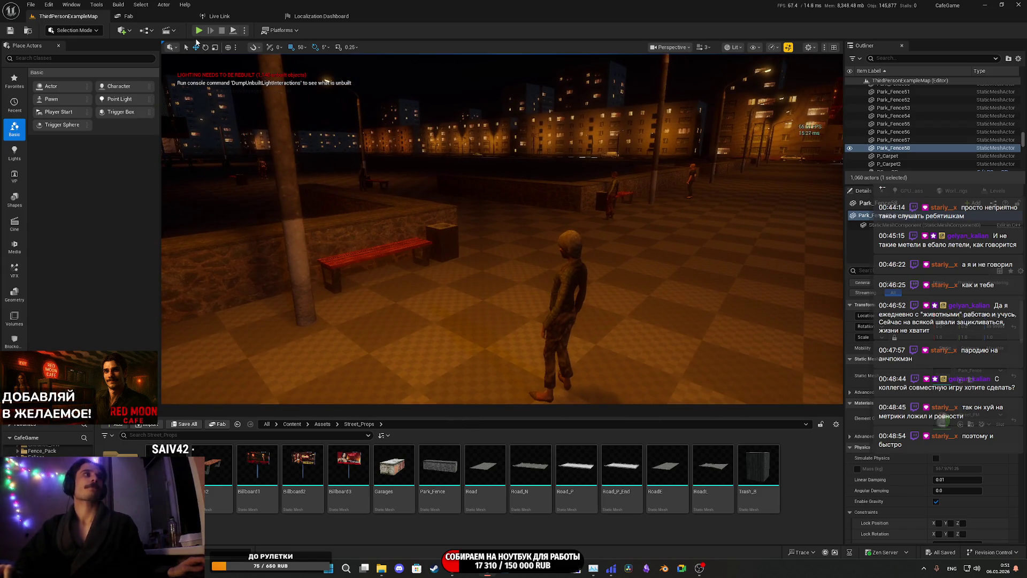
{"action": "left_click", "coordinate": [389, 248]}
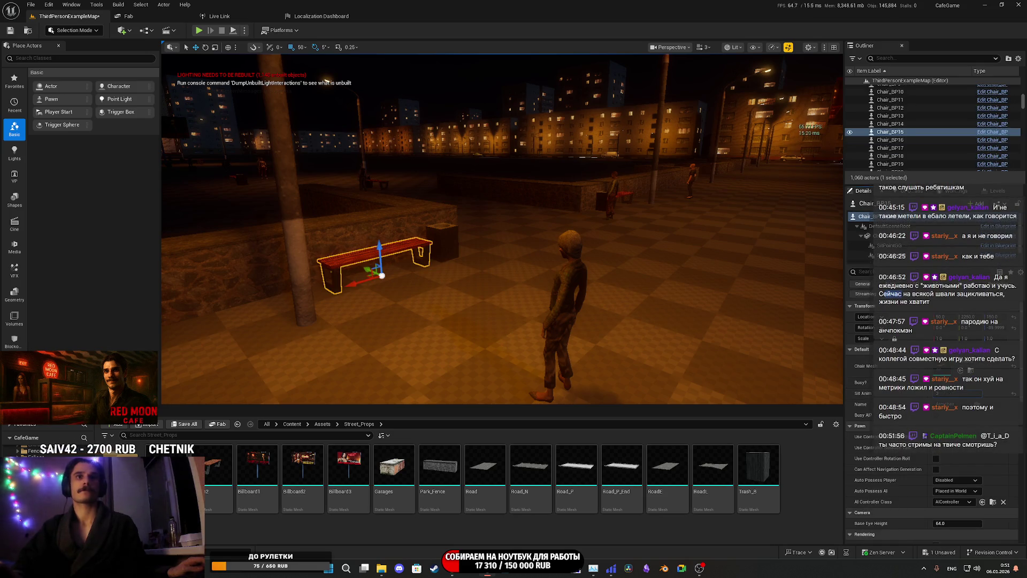
{"action": "key", "text": "alt+p"}
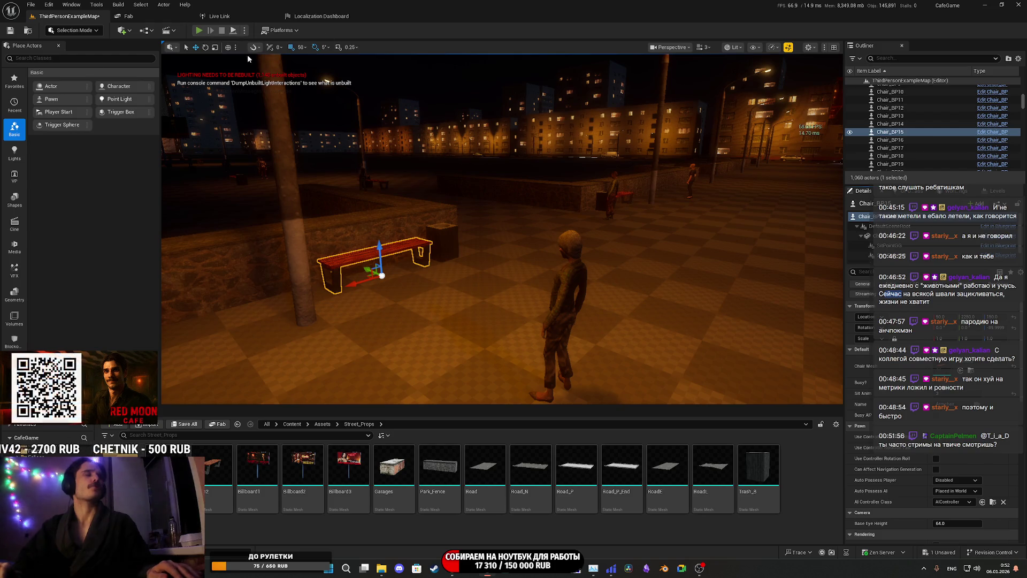
{"action": "key", "text": "F11"}
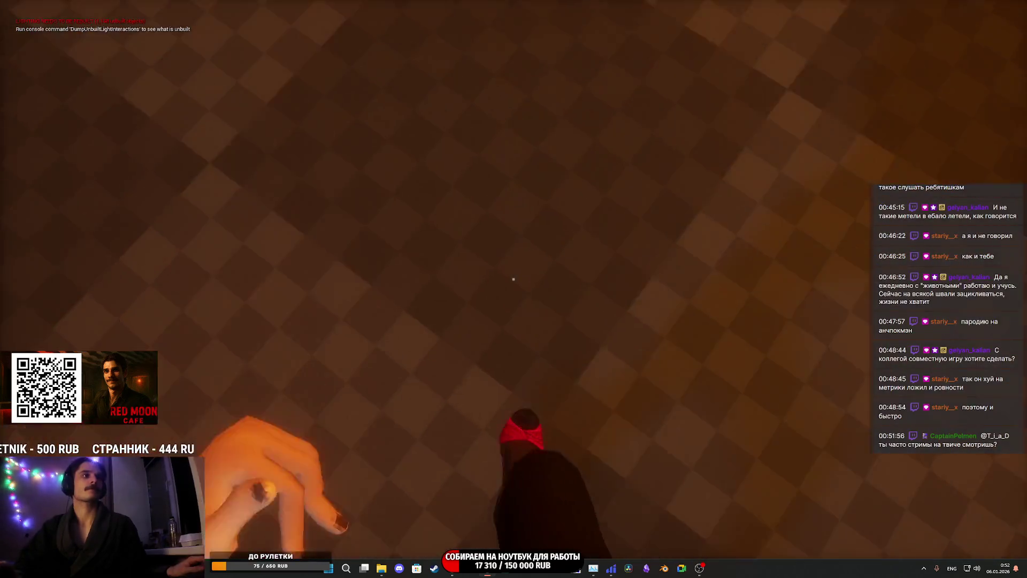
{"action": "key", "text": "w"}
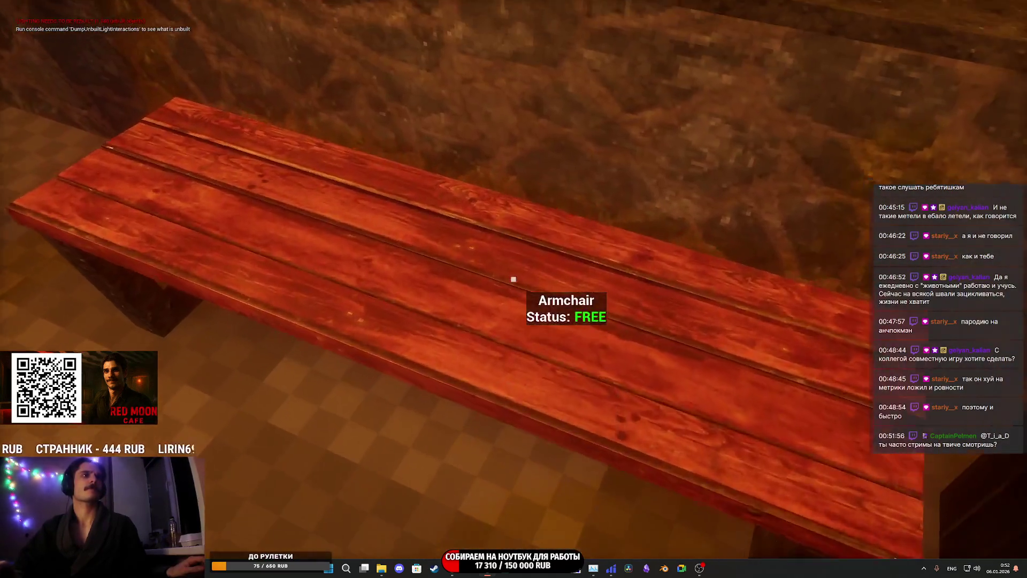
{"action": "key", "text": "e"}
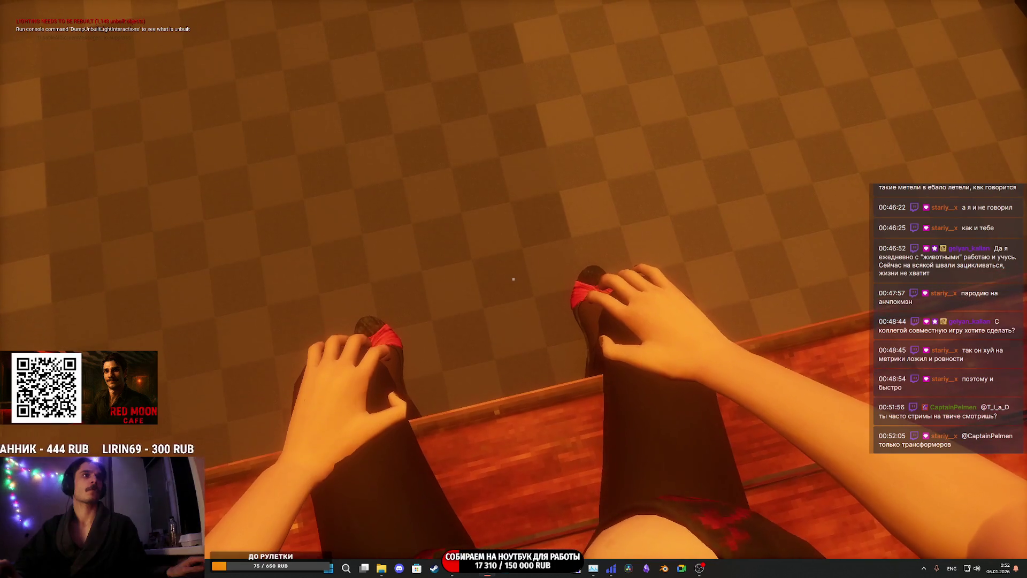
{"action": "key", "text": "Escape"}
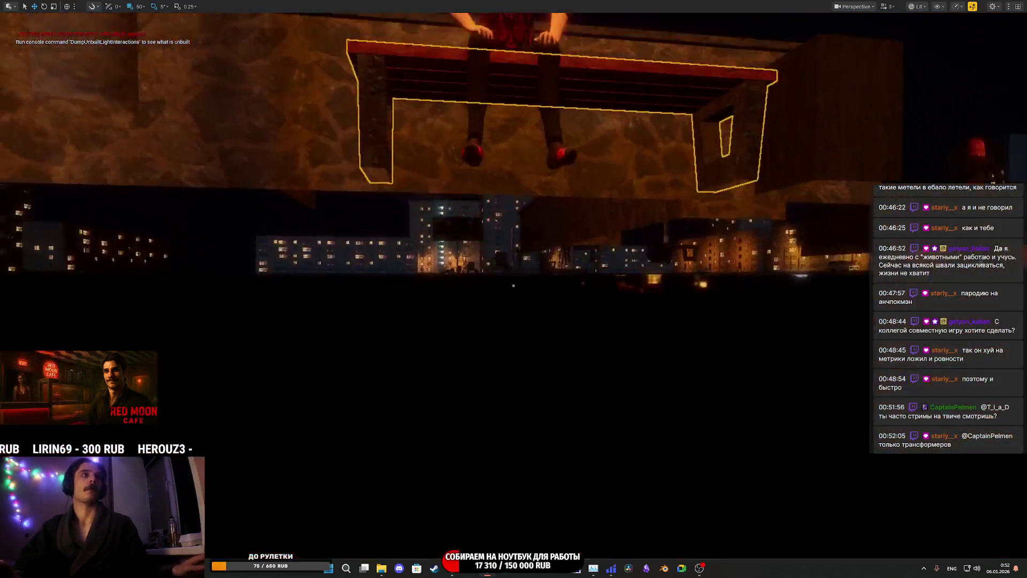
{"action": "left_click_drag", "start_coordinate": [513, 285], "coordinate": [513, 285]}
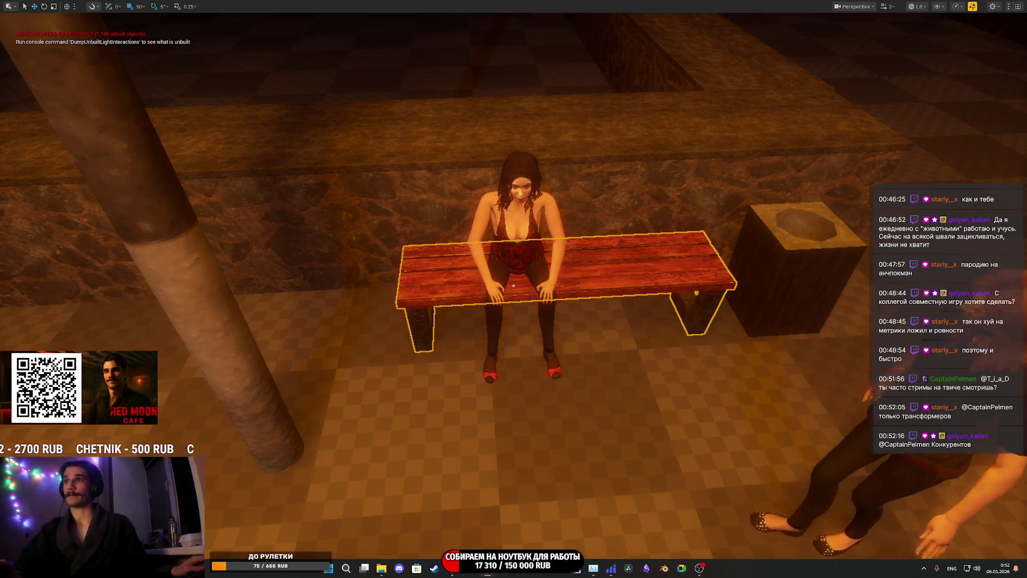
{"action": "key", "text": "F8"}
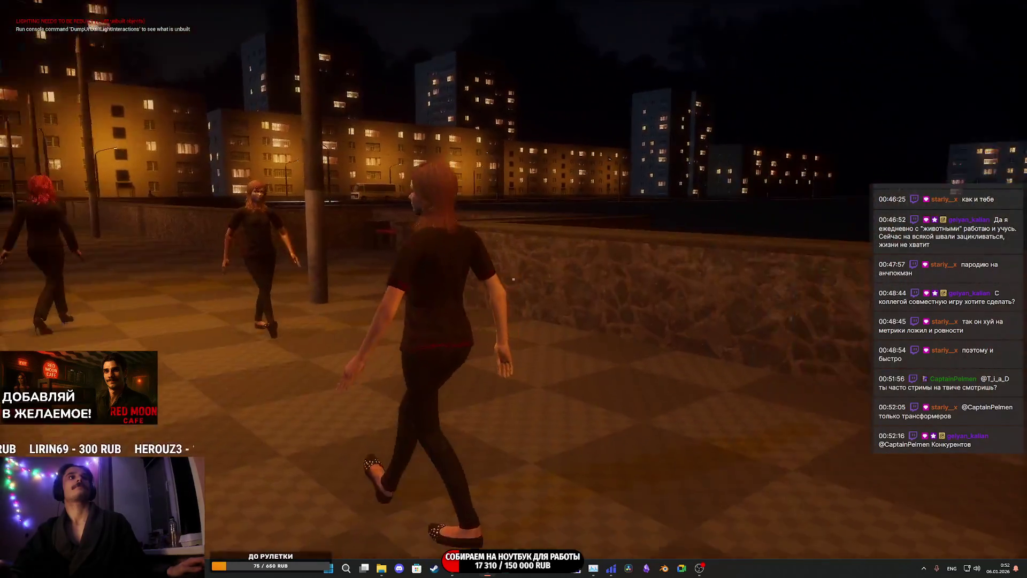
{"action": "key", "text": "Escape"}
{"action": "key", "text": "F11"}
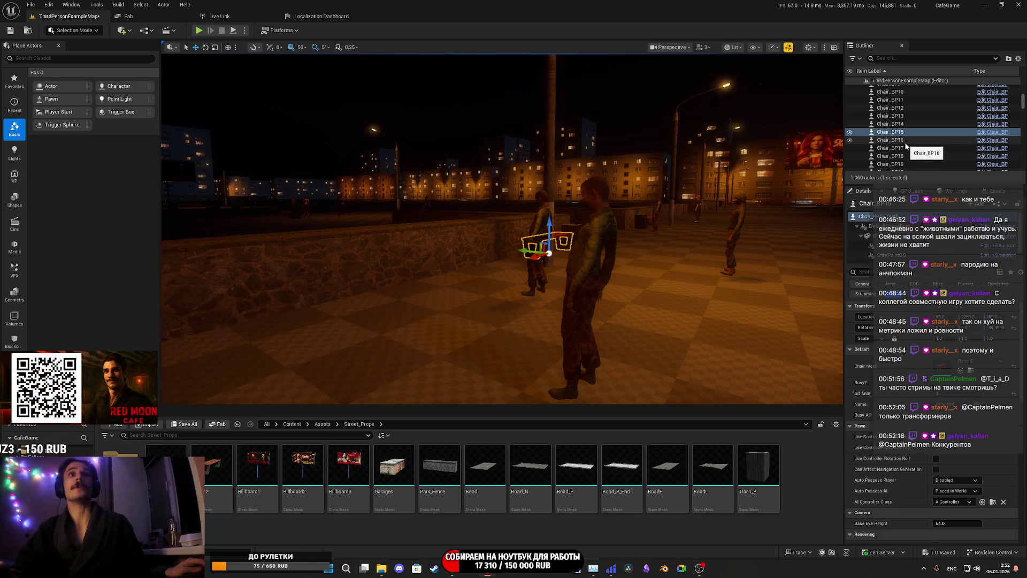
{"action": "mouse_move", "coordinate": [535, 241]}
{"action": "left_mouse_down"}
{"action": "mouse_move", "coordinate": [540, 321]}
{"action": "mouse_move", "coordinate": [497, 332]}
{"action": "mouse_move", "coordinate": [683, 179]}
{"action": "mouse_move", "coordinate": [626, 197]}
{"action": "left_mouse_up"}
{"action": "left_click", "coordinate": [683, 178]}
{"action": "left_click", "coordinate": [891, 132]}
{"action": "scroll", "coordinate": [910, 149], "scroll_direction": "down", "scroll_amount": 10}
{"action": "scroll", "coordinate": [912, 152], "scroll_direction": "up", "scroll_amount": 1}
{"action": "left_click", "coordinate": [891, 129], "text": "shift"}
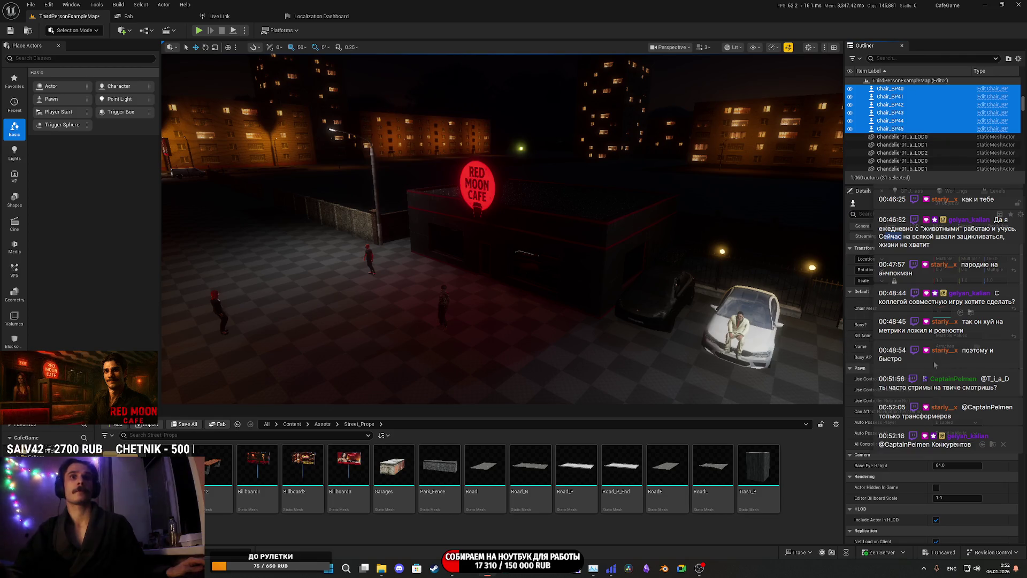
{"action": "left_click", "coordinate": [959, 336]}
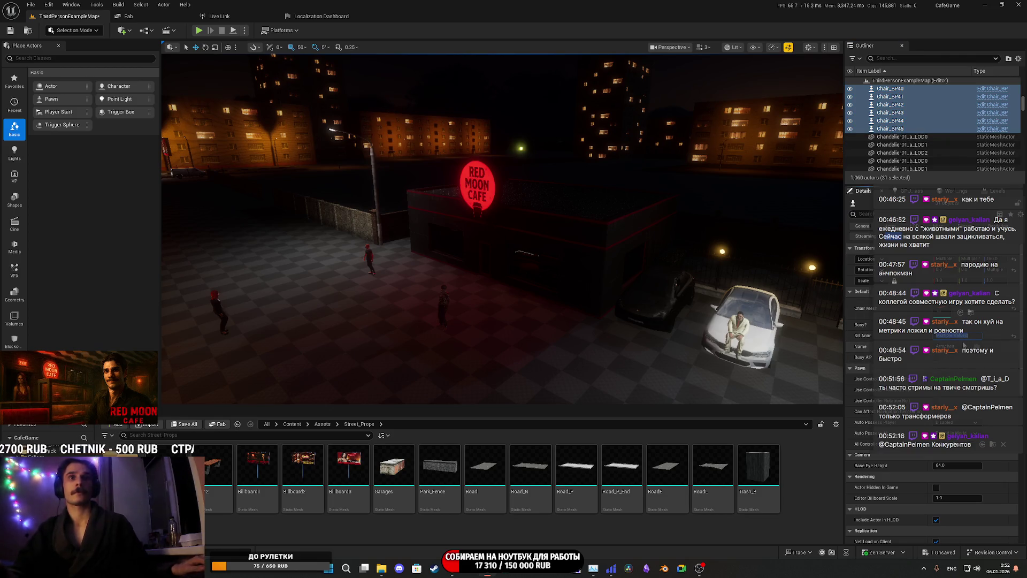
{"action": "key", "text": "BackSpace"}
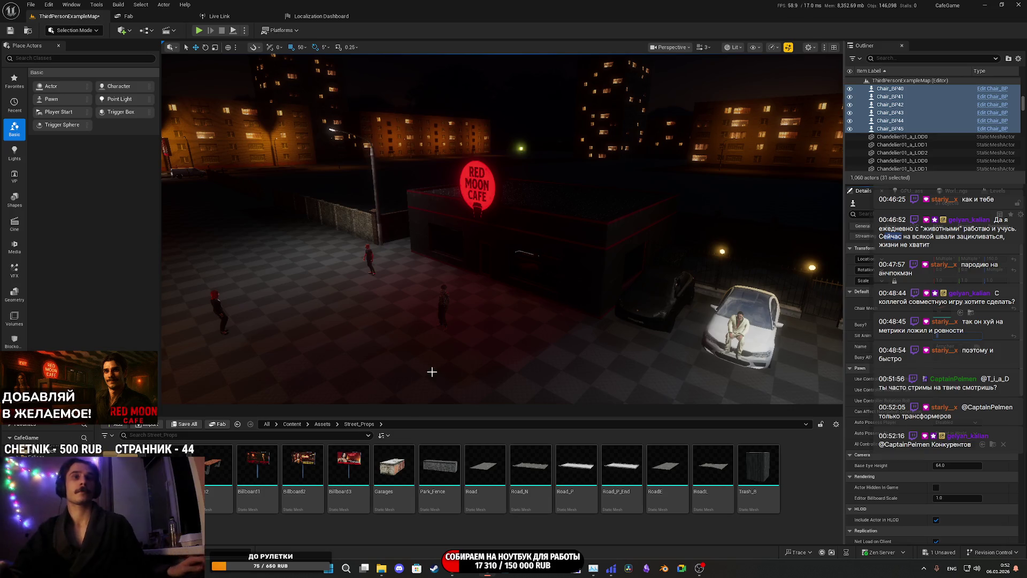
{"action": "key", "text": "ctrl+shift+s"}
{"action": "left_click", "coordinate": [580, 371]}
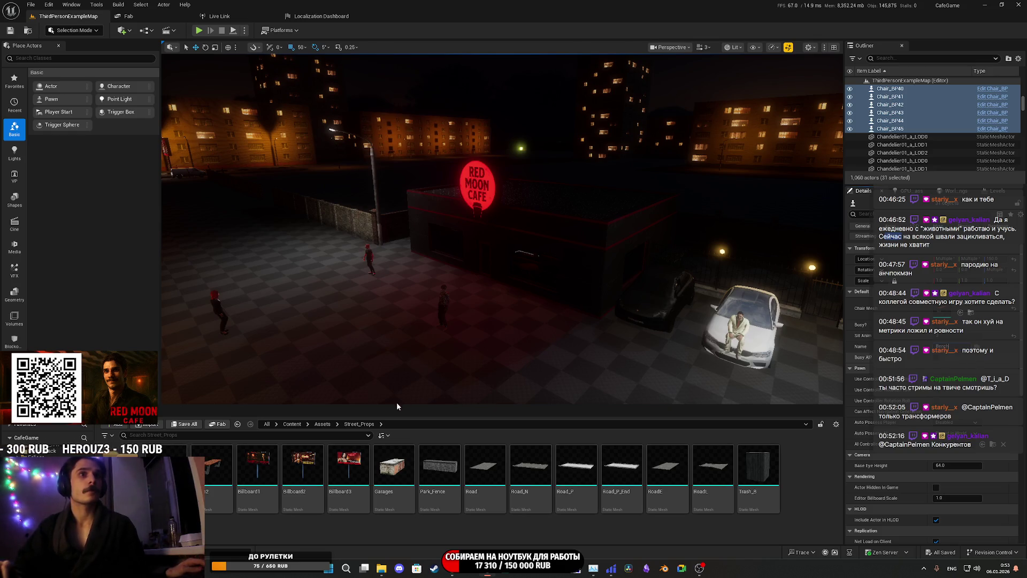
{"action": "left_click", "coordinate": [191, 426]}
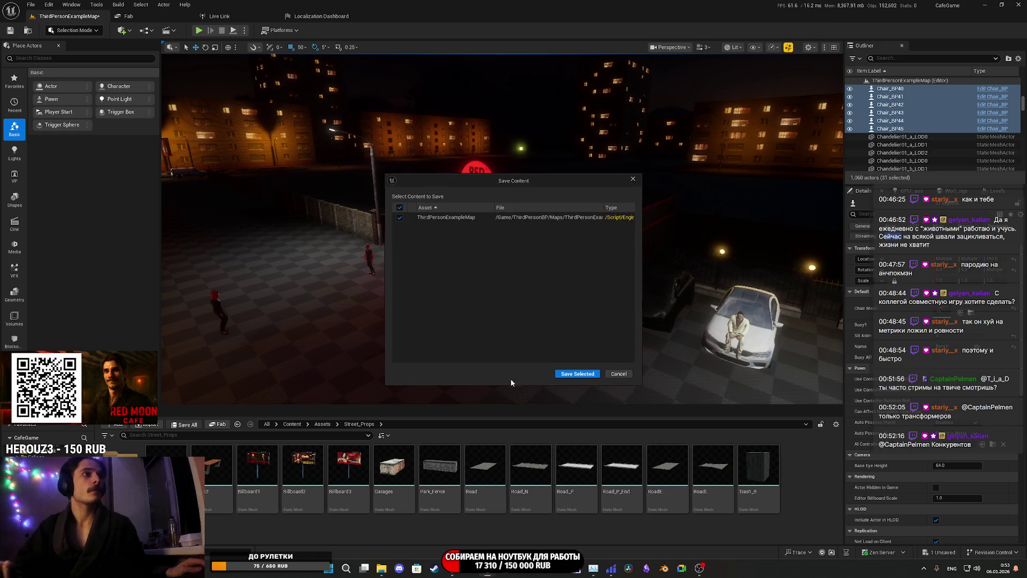
{"action": "left_click", "coordinate": [589, 373]}
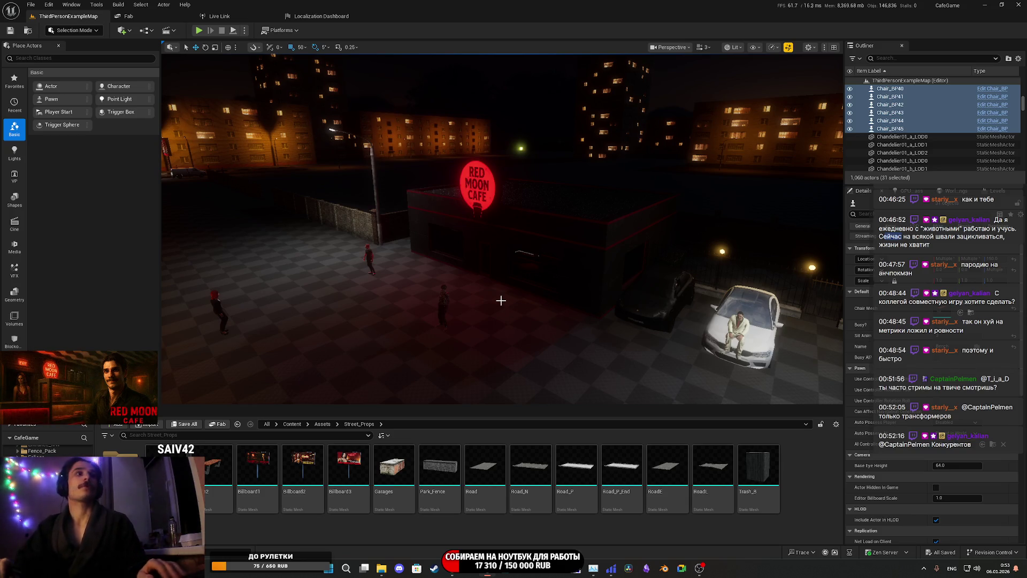
{"action": "key", "text": "alt+p"}
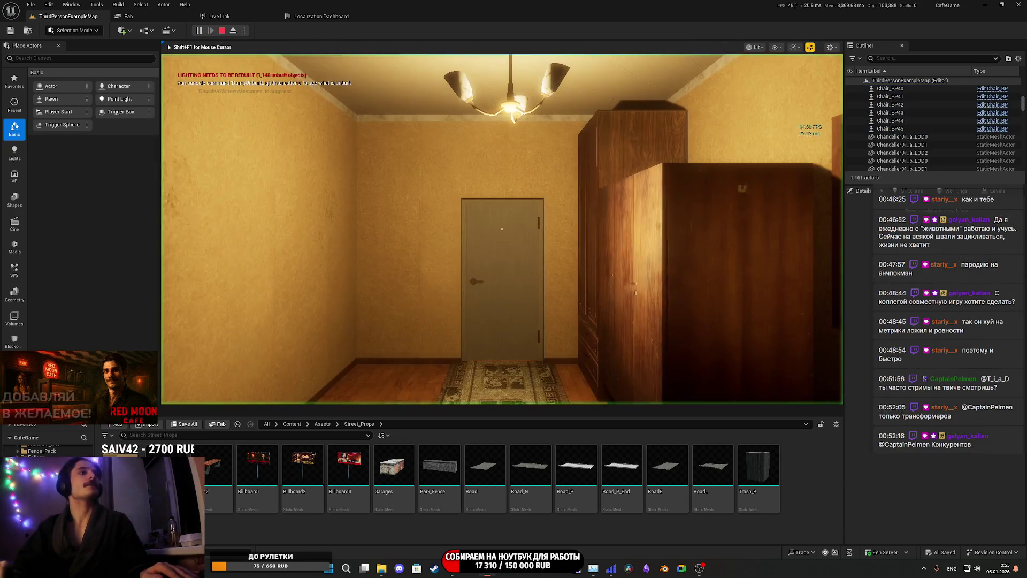
{"action": "key", "text": "F11"}
{"action": "key", "text": "w"}
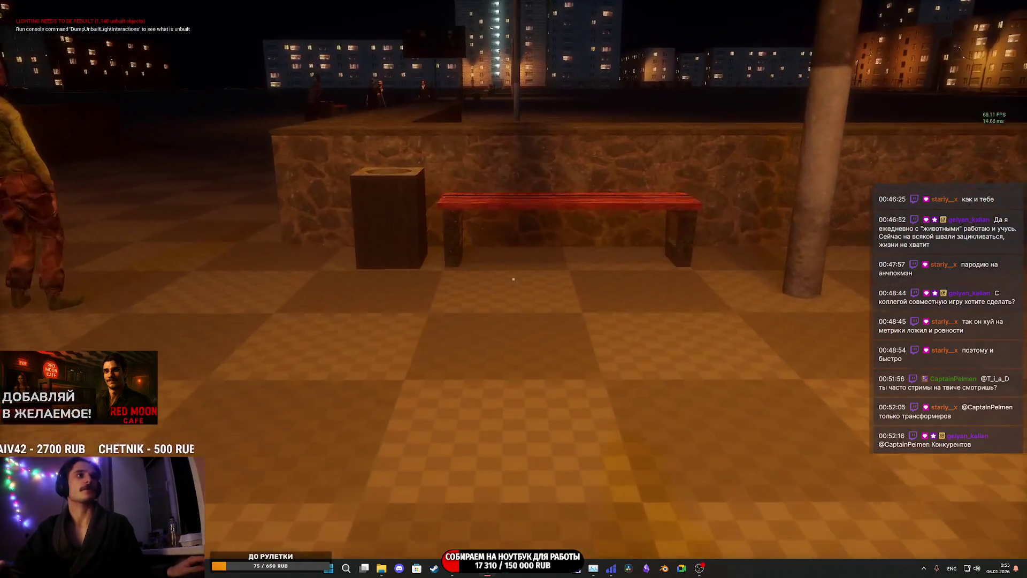
{"action": "key", "text": "e"}
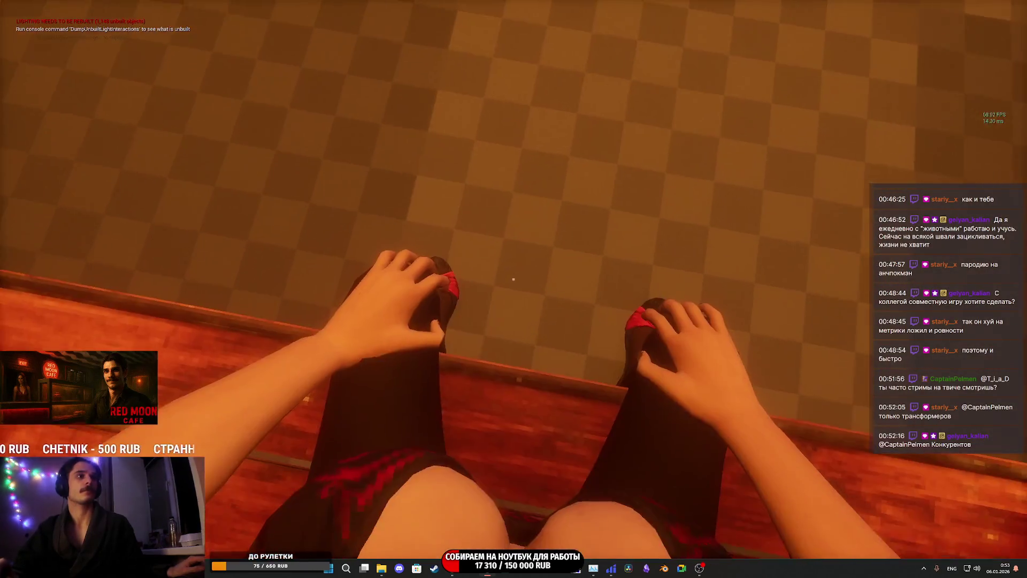
{"action": "key", "text": "e"}
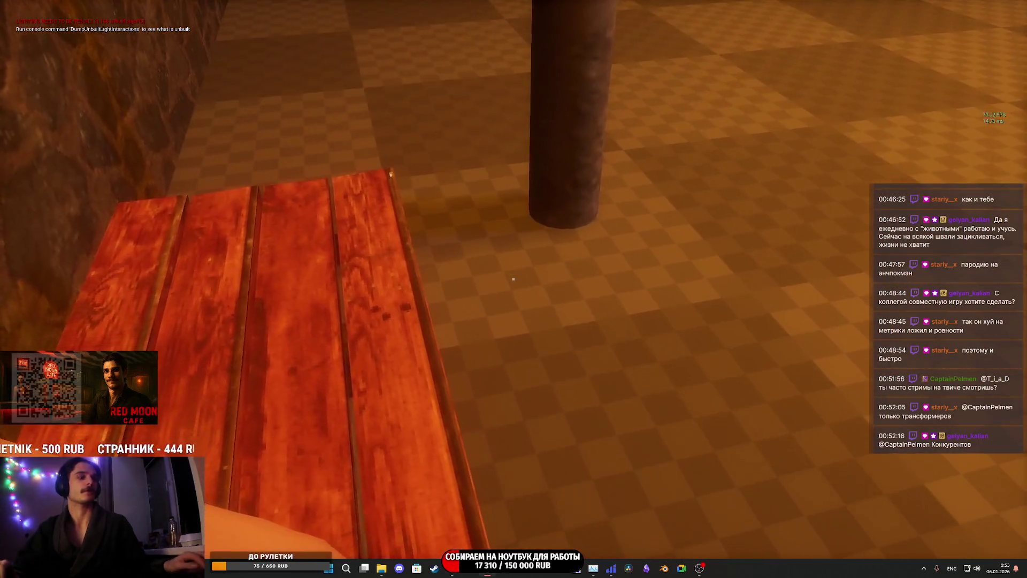
{"action": "key", "text": "Escape"}
{"action": "key", "text": "f"}
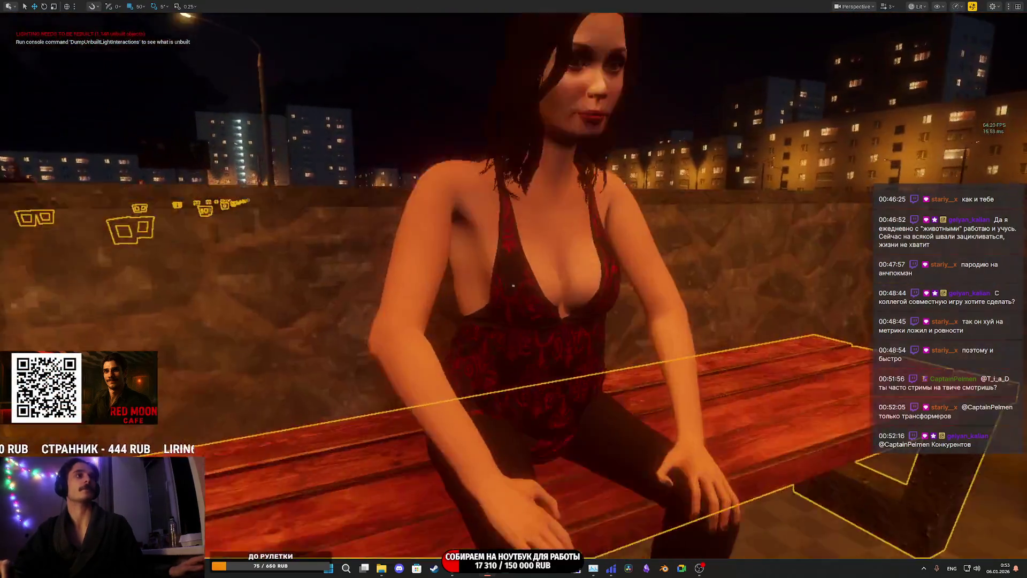
{"action": "key", "text": "Escape"}
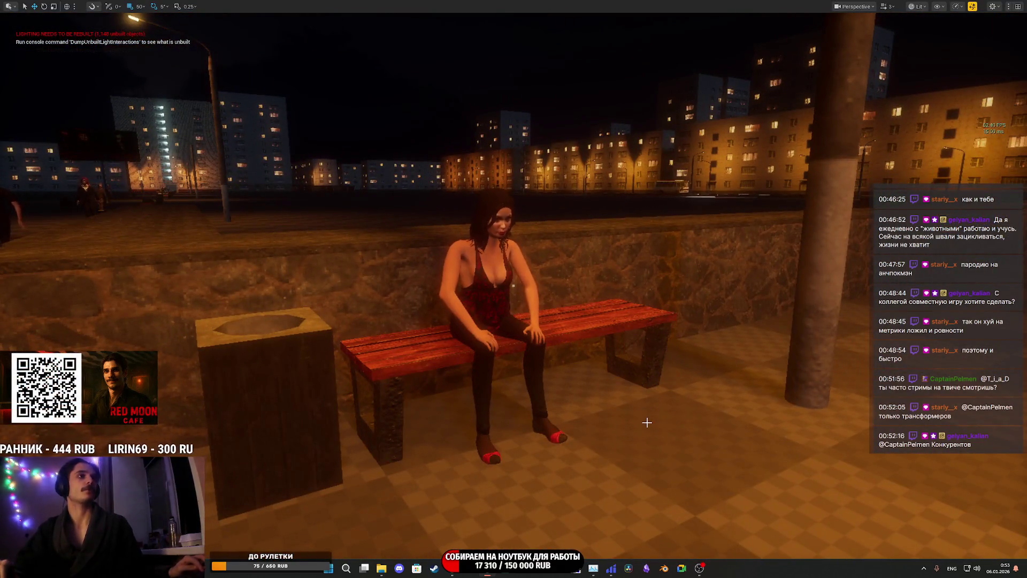
{"action": "left_click_drag", "start_coordinate": [647, 422], "coordinate": [439, 422]}
{"action": "key", "text": "Escape"}
{"action": "key", "text": "F11"}
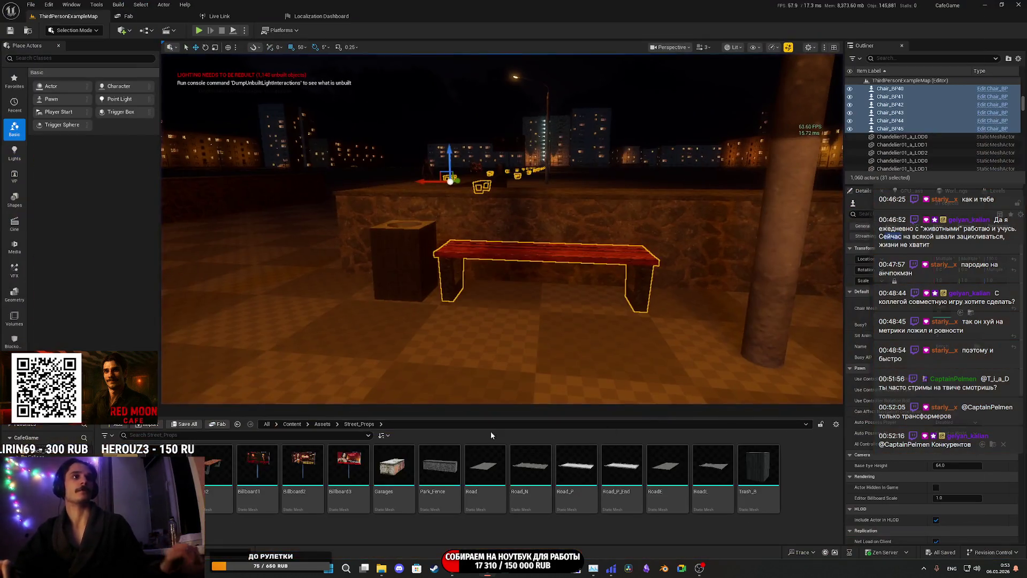
{"action": "mouse_move", "coordinate": [349, 370]}
{"action": "left_mouse_down"}
{"action": "mouse_move", "coordinate": [396, 381]}
{"action": "mouse_move", "coordinate": [423, 407]}
{"action": "left_mouse_up"}
{"action": "mouse_move", "coordinate": [502, 322]}
{"action": "left_mouse_down"}
{"action": "mouse_move", "coordinate": [493, 311]}
{"action": "mouse_move", "coordinate": [502, 322]}
{"action": "left_mouse_up"}
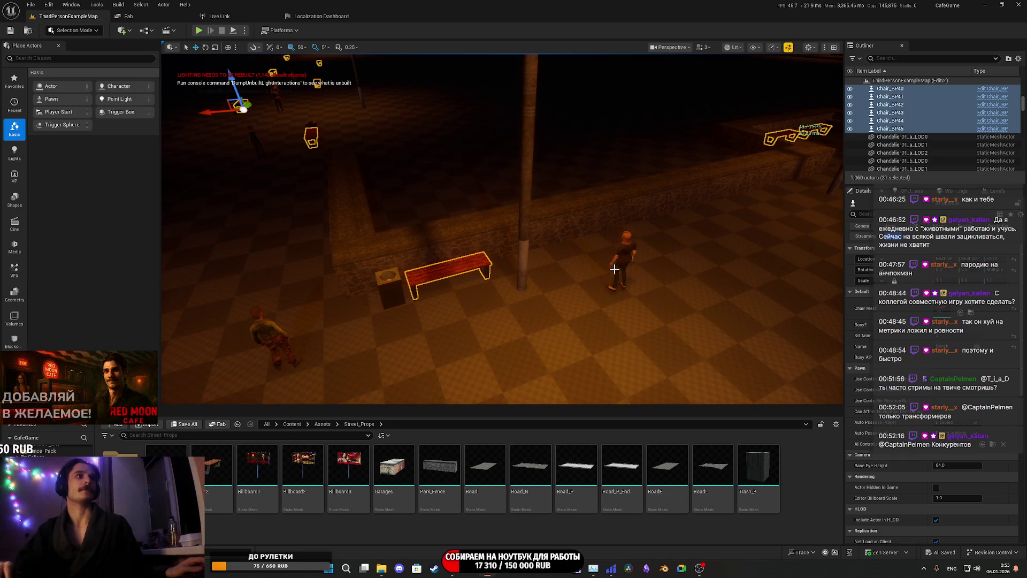
{"action": "left_click", "coordinate": [632, 260]}
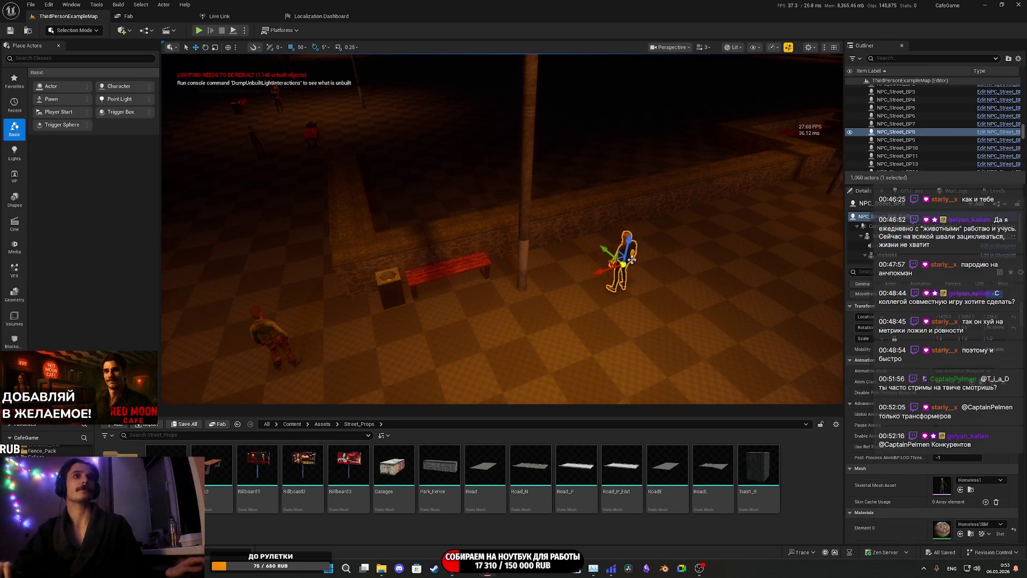
{"action": "left_click", "coordinate": [971, 490]}
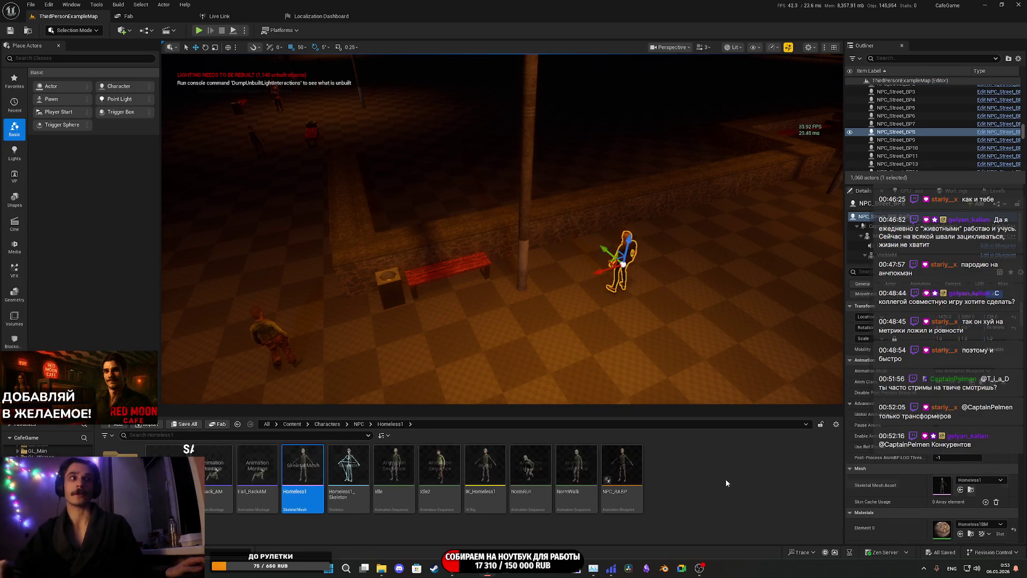
{"action": "left_click", "coordinate": [320, 425]}
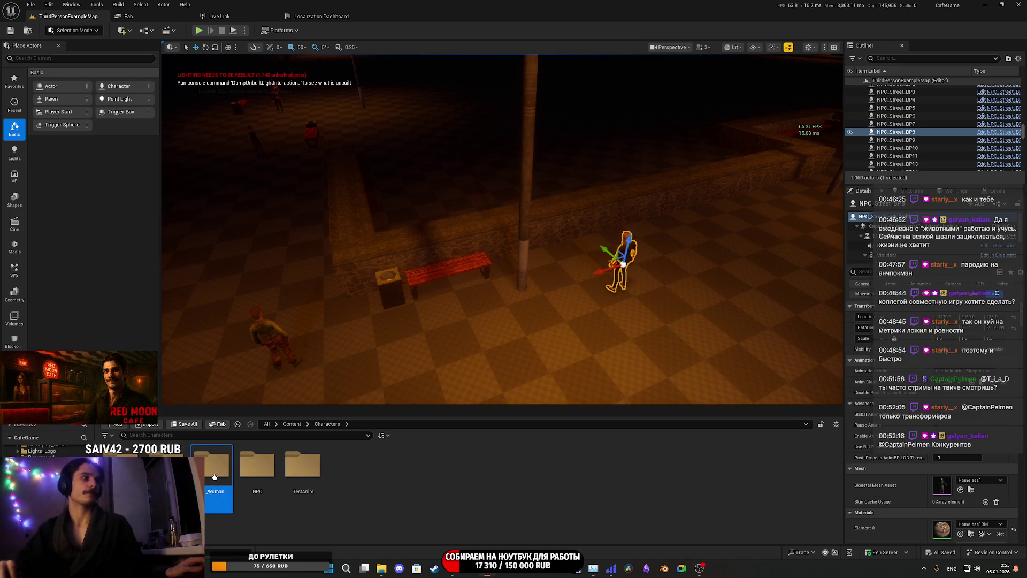
{"action": "double_click", "coordinate": [217, 465]}
{"action": "double_click", "coordinate": [136, 465]}
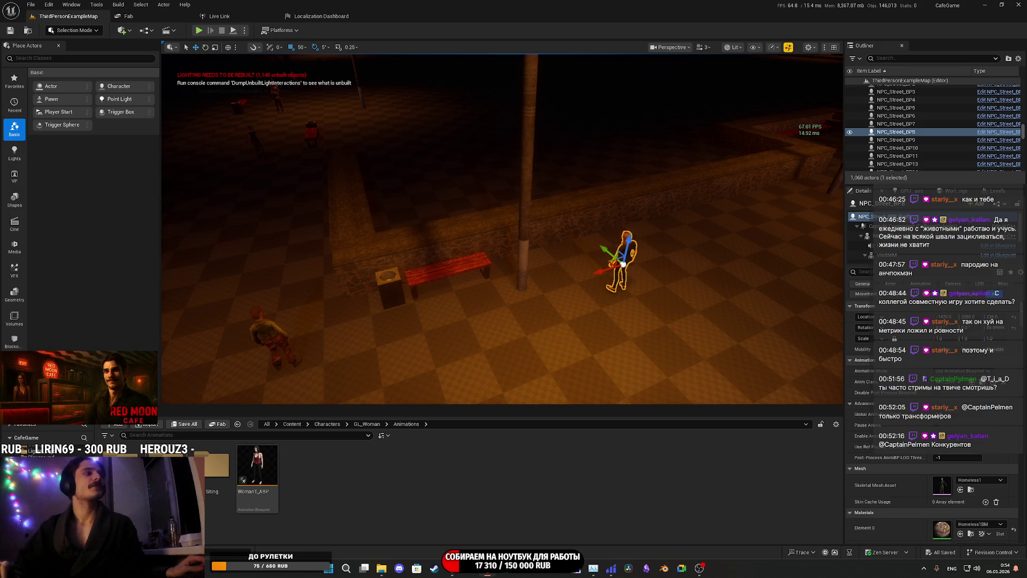
{"action": "mouse_move", "coordinate": [250, 463]}
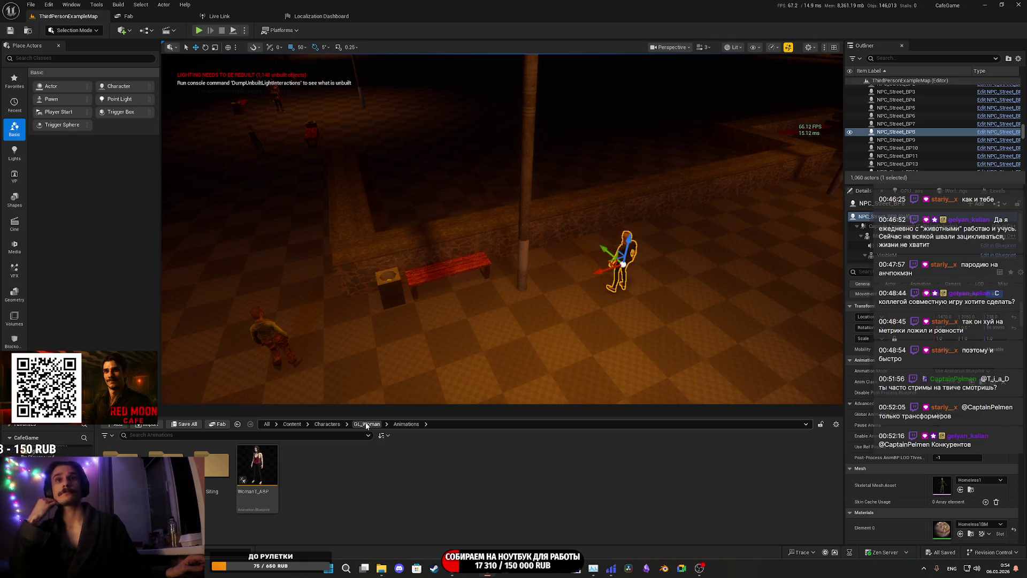
{"action": "mouse_move", "coordinate": [358, 397]}
{"action": "left_mouse_down"}
{"action": "mouse_move", "coordinate": [165, 369]}
{"action": "mouse_move", "coordinate": [198, 297]}
{"action": "mouse_move", "coordinate": [201, 257]}
{"action": "left_mouse_up"}
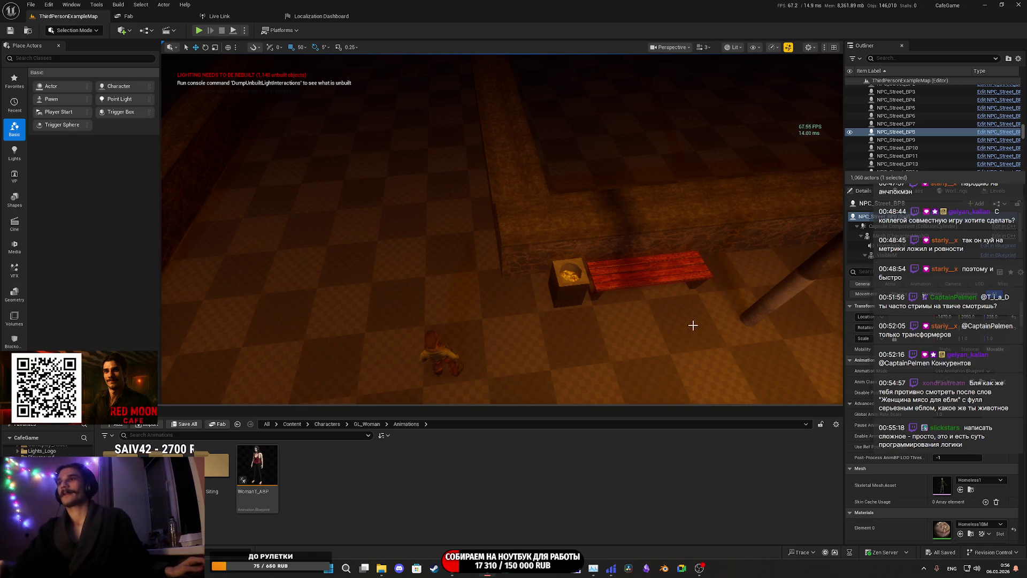
{"action": "mouse_move", "coordinate": [685, 314]}
{"action": "left_mouse_down"}
{"action": "mouse_move", "coordinate": [664, 310]}
{"action": "mouse_move", "coordinate": [695, 316]}
{"action": "mouse_move", "coordinate": [631, 306]}
{"action": "mouse_move", "coordinate": [629, 294]}
{"action": "mouse_move", "coordinate": [686, 314]}
{"action": "left_mouse_up"}
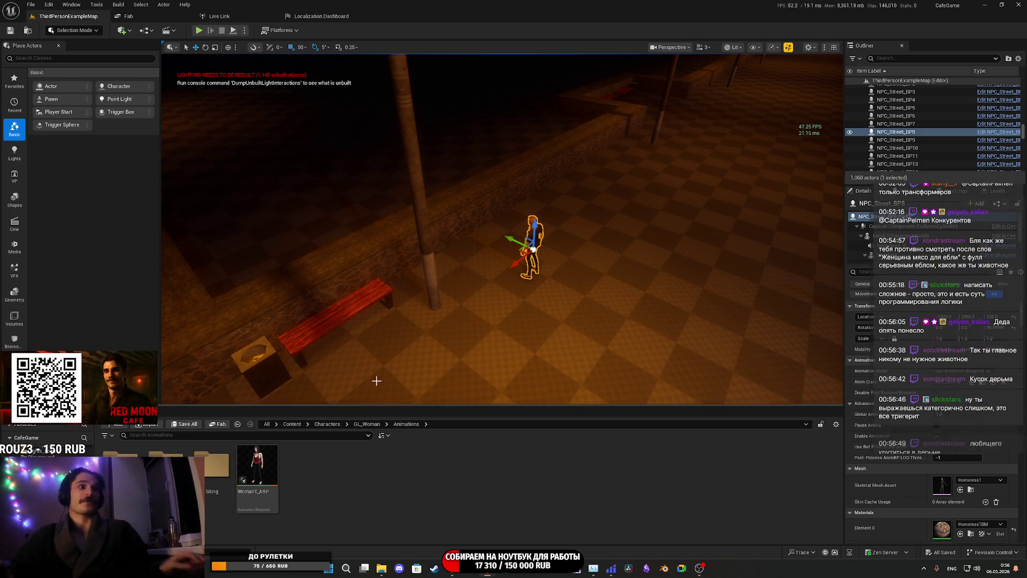
{"action": "mouse_move", "coordinate": [665, 305]}
{"action": "left_mouse_down"}
{"action": "mouse_move", "coordinate": [658, 252]}
{"action": "mouse_move", "coordinate": [588, 235]}
{"action": "mouse_move", "coordinate": [535, 254]}
{"action": "mouse_move", "coordinate": [603, 306]}
{"action": "left_mouse_up"}
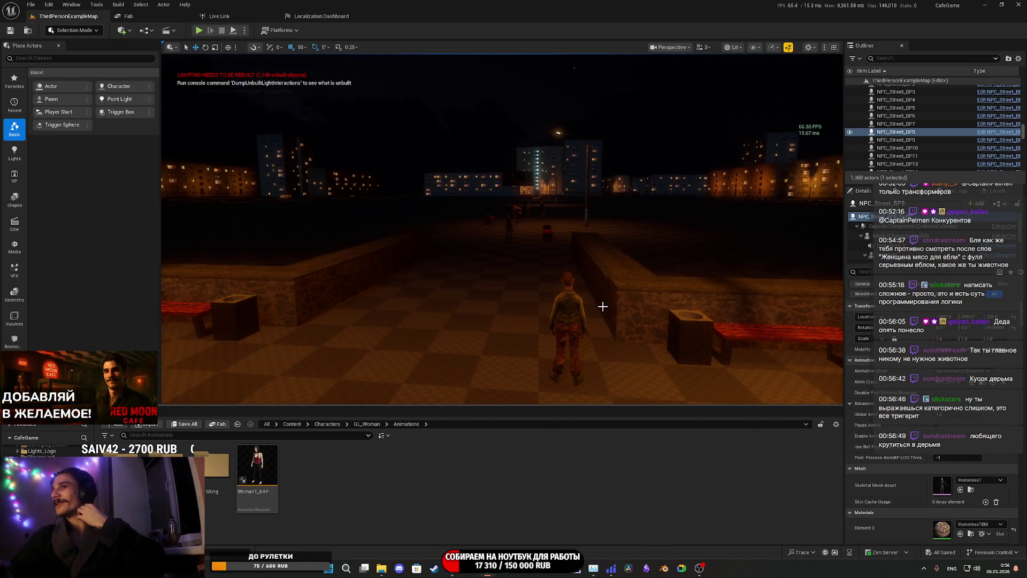
{"action": "key", "text": "1"}
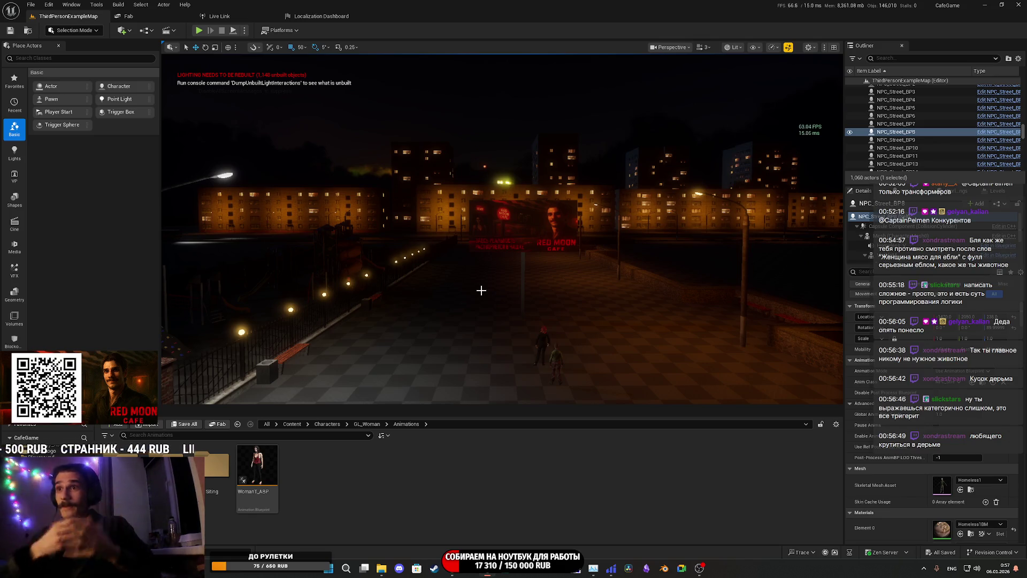
{"action": "mouse_move", "coordinate": [503, 231]}
{"action": "left_mouse_down"}
{"action": "mouse_move", "coordinate": [583, 203]}
{"action": "mouse_move", "coordinate": [524, 220]}
{"action": "mouse_move", "coordinate": [556, 219]}
{"action": "mouse_move", "coordinate": [482, 220]}
{"action": "mouse_move", "coordinate": [529, 220]}
{"action": "mouse_move", "coordinate": [508, 219]}
{"action": "mouse_move", "coordinate": [534, 263]}
{"action": "left_mouse_up"}
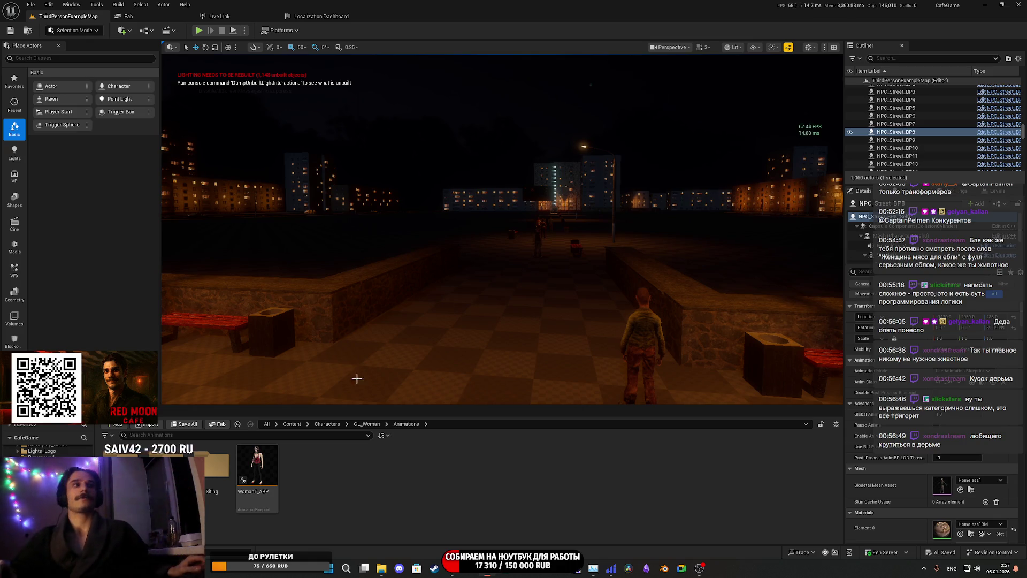
{"action": "left_click_drag", "start_coordinate": [422, 347], "coordinate": [402, 348]}
{"action": "left_click_drag", "start_coordinate": [525, 297], "coordinate": [525, 297]}
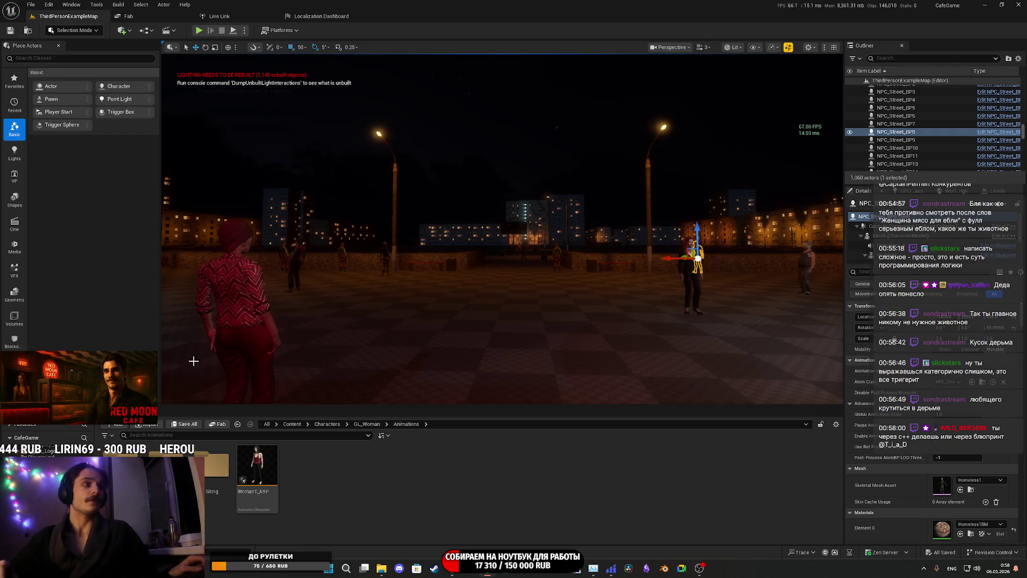
{"action": "mouse_move", "coordinate": [380, 337]}
{"action": "left_mouse_down"}
{"action": "mouse_move", "coordinate": [412, 331]}
{"action": "mouse_move", "coordinate": [417, 310]}
{"action": "left_mouse_up"}
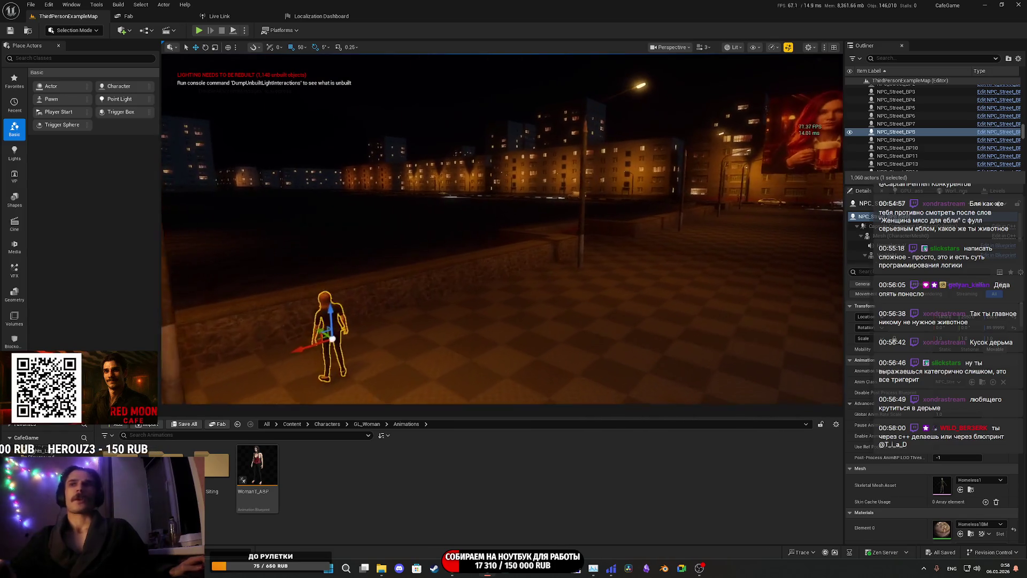
{"action": "left_click_drag", "start_coordinate": [480, 323], "coordinate": [438, 323]}
{"action": "mouse_move", "coordinate": [326, 401]}
{"action": "left_mouse_down"}
{"action": "mouse_move", "coordinate": [315, 401]}
{"action": "mouse_move", "coordinate": [327, 400]}
{"action": "left_mouse_up"}
{"action": "mouse_move", "coordinate": [485, 317]}
{"action": "left_mouse_down"}
{"action": "mouse_move", "coordinate": [517, 317]}
{"action": "mouse_move", "coordinate": [485, 317]}
{"action": "mouse_move", "coordinate": [503, 291]}
{"action": "mouse_move", "coordinate": [479, 289]}
{"action": "mouse_move", "coordinate": [507, 290]}
{"action": "left_mouse_up"}
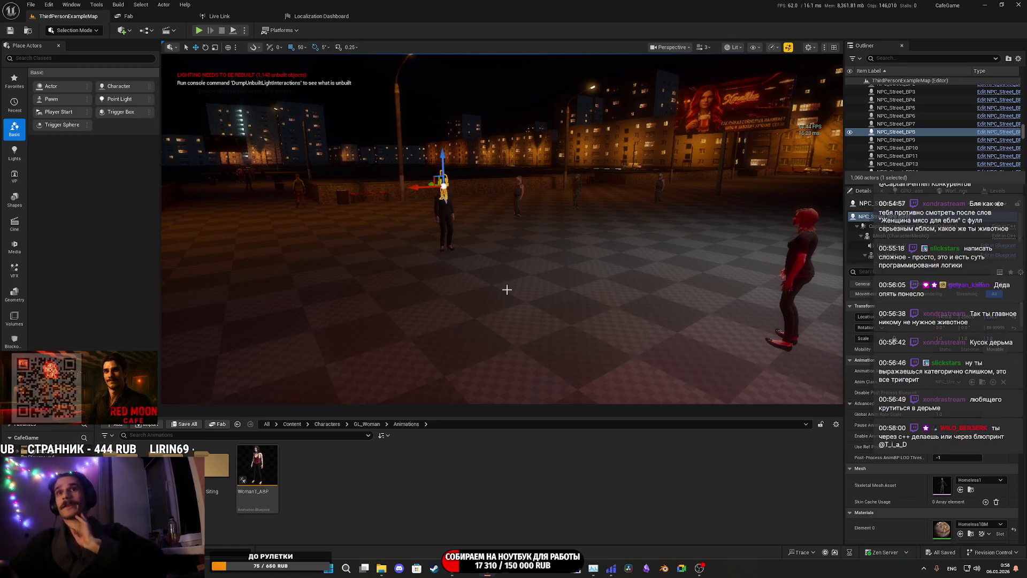
{"action": "mouse_move", "coordinate": [506, 290]}
{"action": "left_mouse_down"}
{"action": "mouse_move", "coordinate": [472, 302]}
{"action": "mouse_move", "coordinate": [496, 322]}
{"action": "left_mouse_up"}
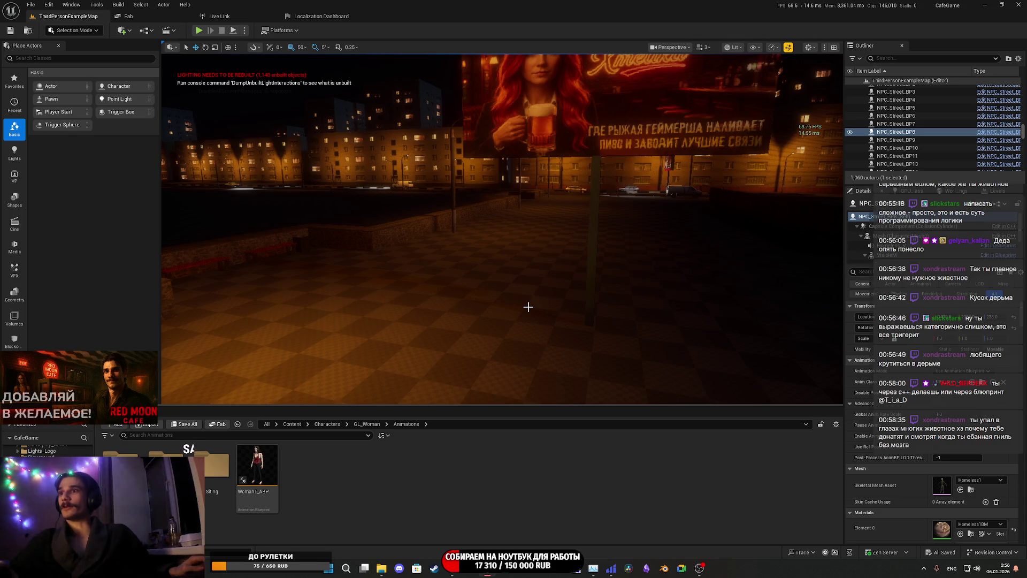
{"action": "left_click_drag", "start_coordinate": [544, 287], "coordinate": [544, 288]}
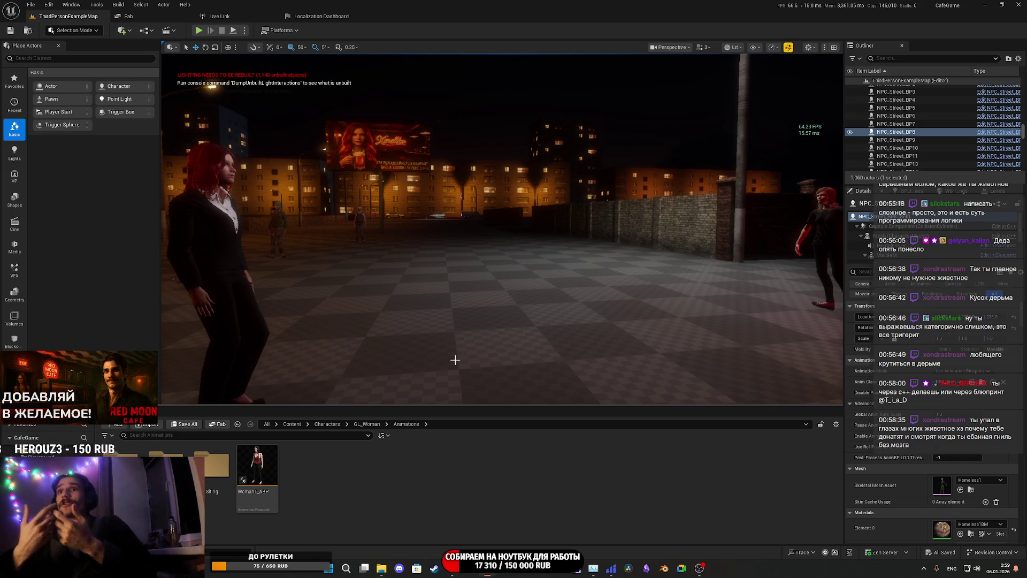
{"action": "left_click_drag", "start_coordinate": [455, 359], "coordinate": [485, 334]}
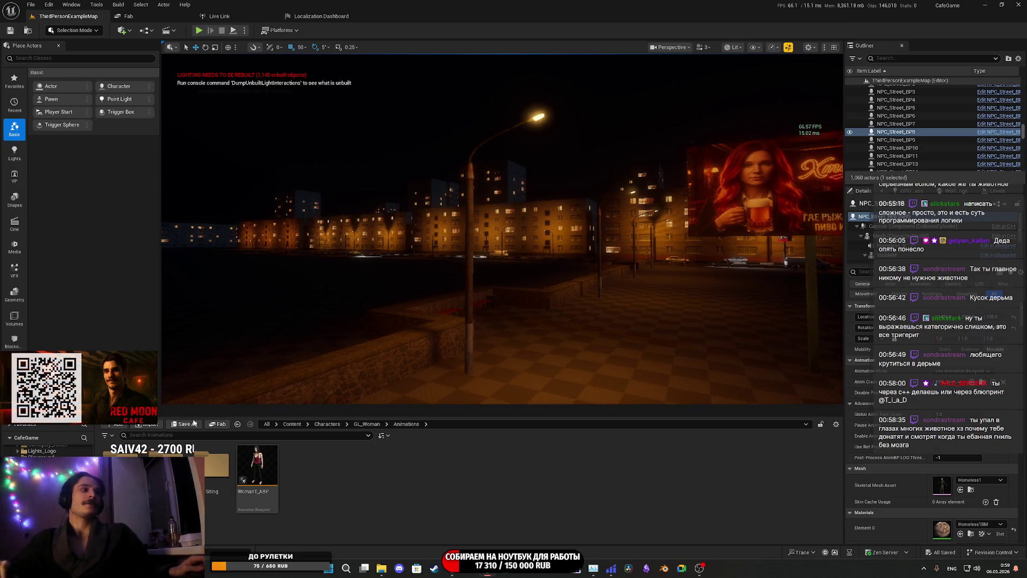
{"action": "left_click_drag", "start_coordinate": [609, 333], "coordinate": [621, 323]}
{"action": "key", "text": "f"}
{"action": "key", "text": "f"}
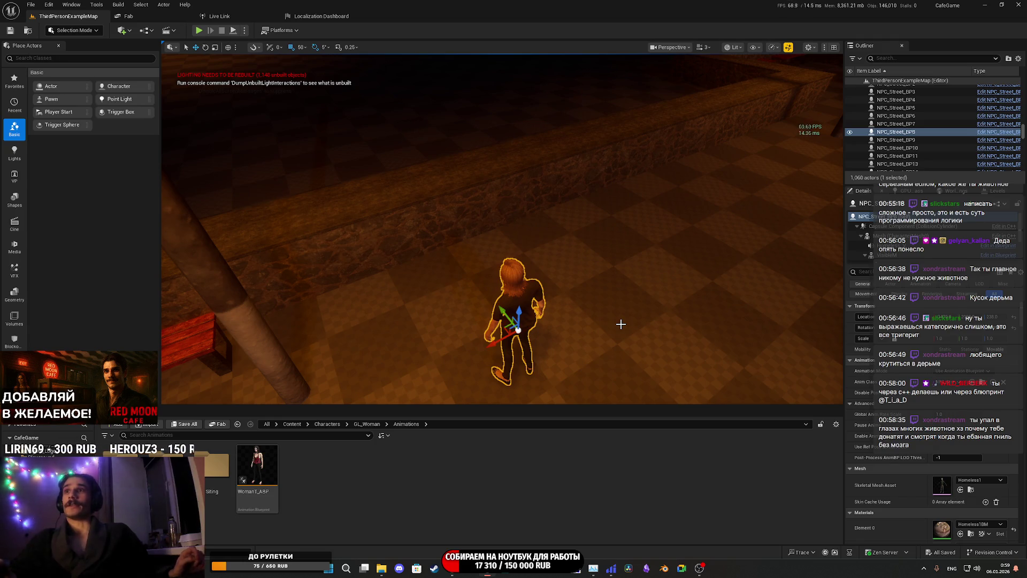
{"action": "left_click_drag", "start_coordinate": [637, 316], "coordinate": [637, 316]}
{"action": "left_click_drag", "start_coordinate": [406, 321], "coordinate": [308, 420]}
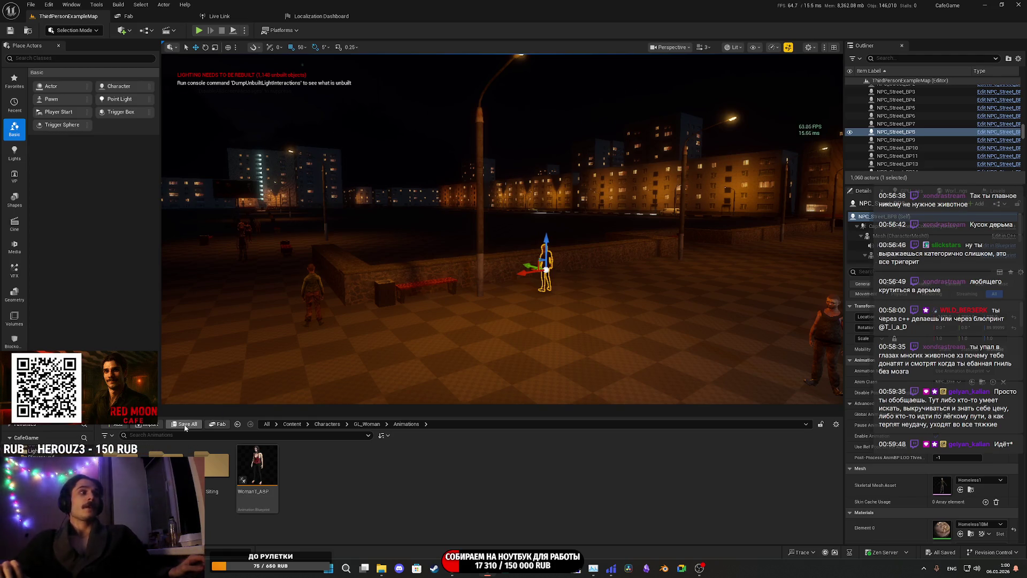
{"action": "mouse_move", "coordinate": [534, 334]}
{"action": "left_mouse_down"}
{"action": "mouse_move", "coordinate": [556, 281]}
{"action": "mouse_move", "coordinate": [369, 281]}
{"action": "left_mouse_up"}
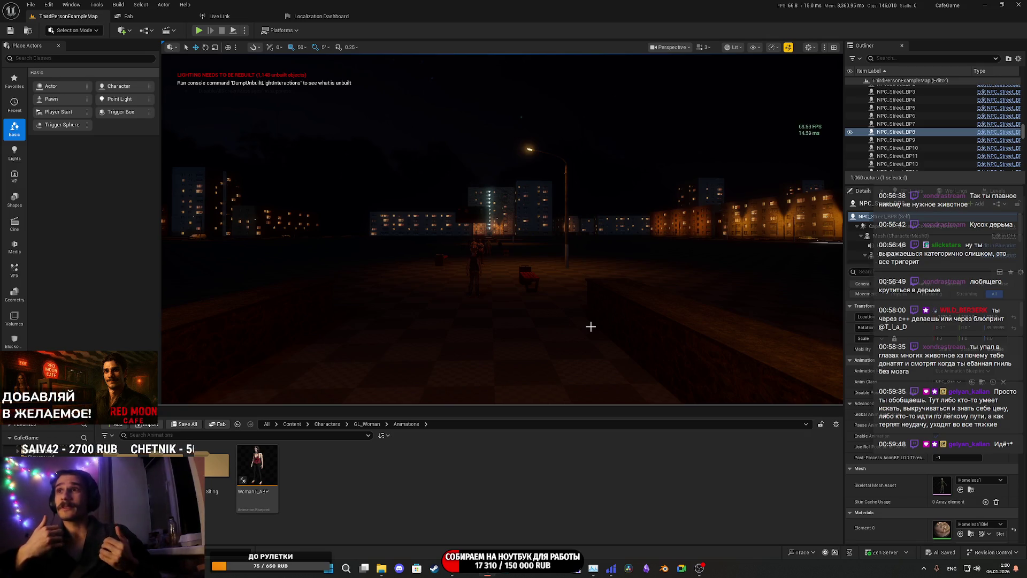
{"action": "left_click_drag", "start_coordinate": [585, 321], "coordinate": [576, 314]}
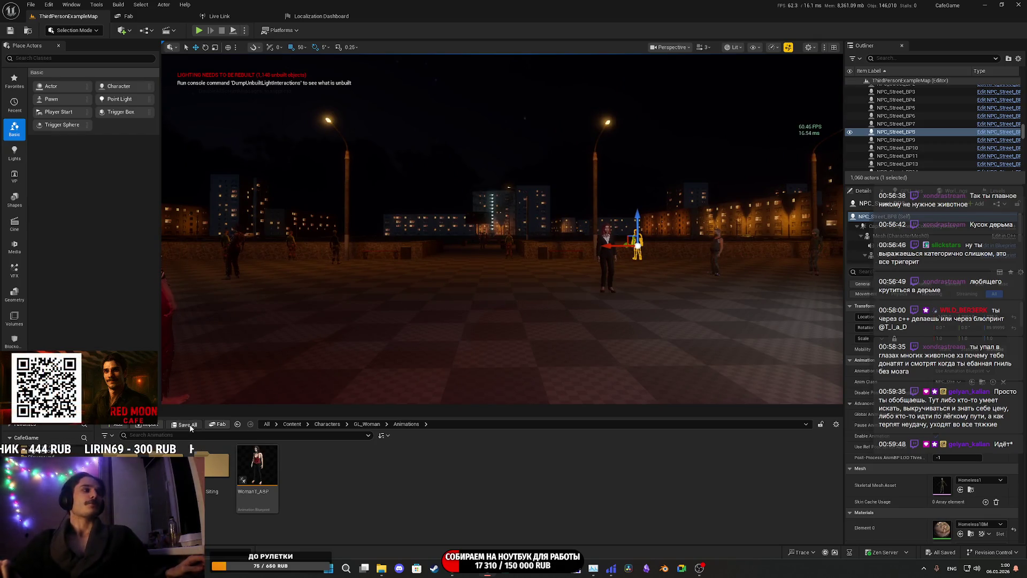
{"action": "left_click_drag", "start_coordinate": [484, 331], "coordinate": [500, 325]}
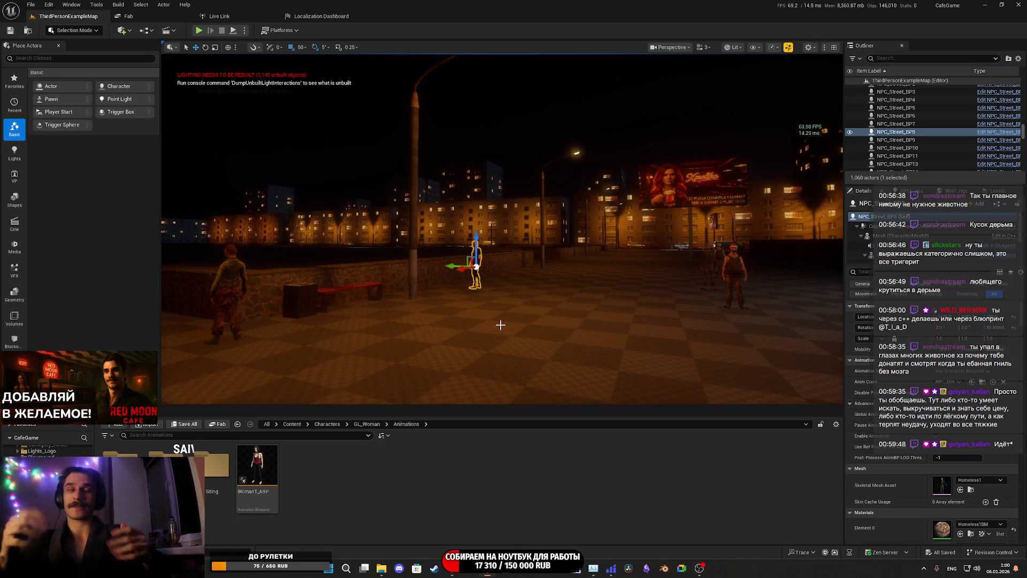
{"action": "left_click_drag", "start_coordinate": [232, 401], "coordinate": [268, 354]}
{"action": "mouse_move", "coordinate": [736, 338]}
{"action": "left_mouse_down"}
{"action": "mouse_move", "coordinate": [679, 337]}
{"action": "mouse_move", "coordinate": [737, 338]}
{"action": "left_mouse_up"}
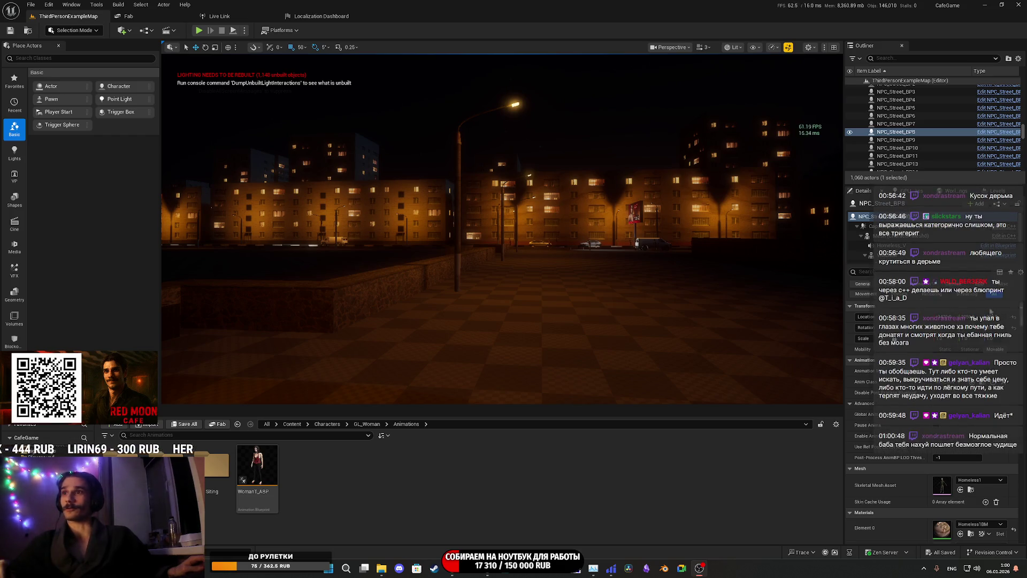
{"action": "key", "text": "w"}
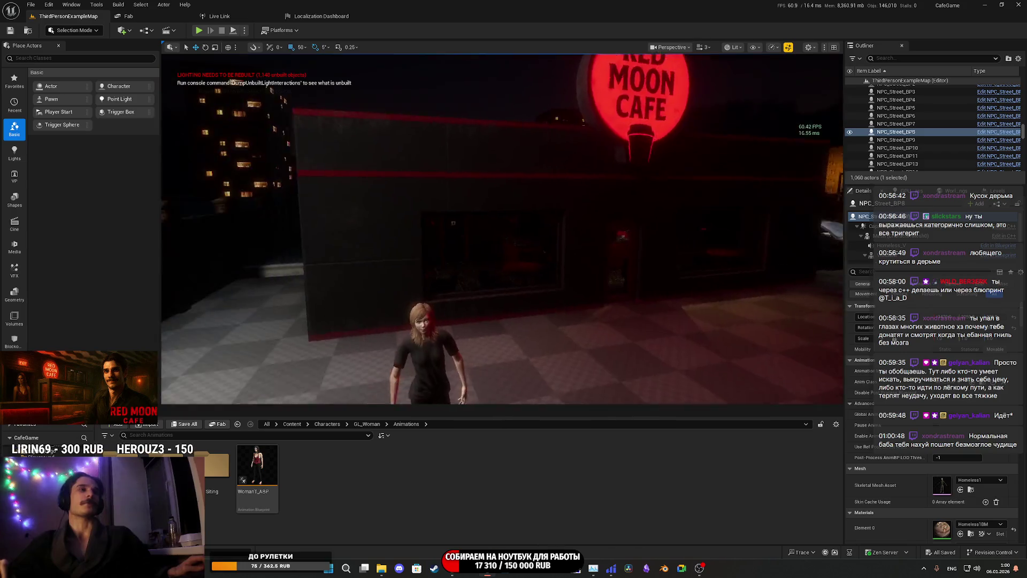
{"action": "key", "text": "w"}
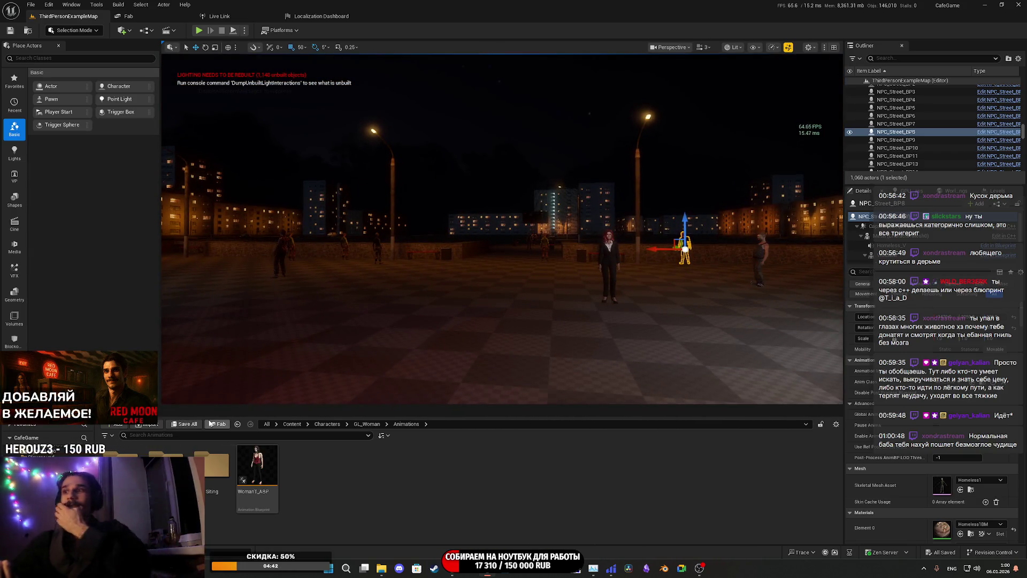
{"action": "left_click_drag", "start_coordinate": [335, 392], "coordinate": [503, 329]}
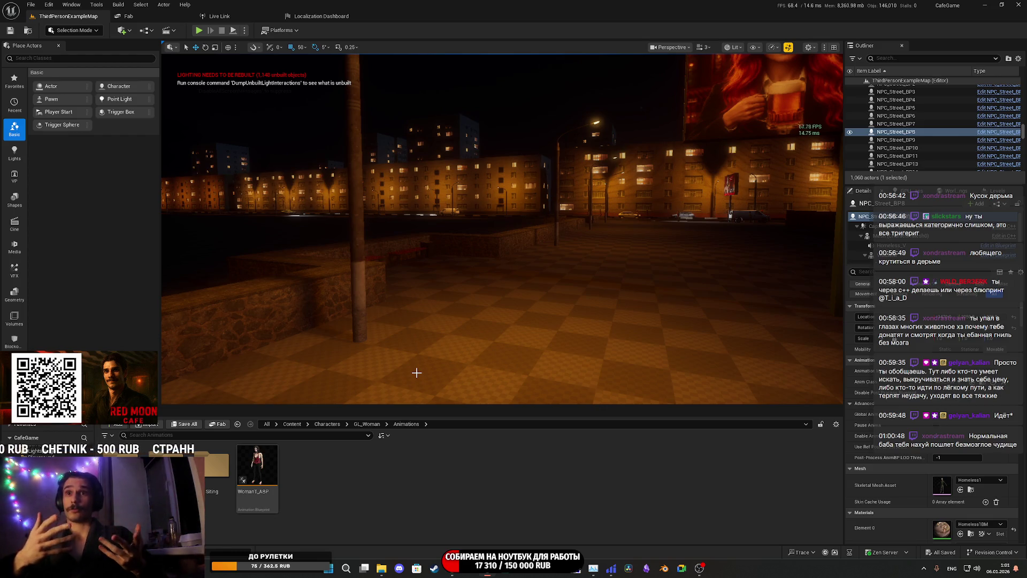
{"action": "mouse_move", "coordinate": [417, 372]}
{"action": "left_mouse_down"}
{"action": "mouse_move", "coordinate": [246, 369]}
{"action": "mouse_move", "coordinate": [300, 370]}
{"action": "left_mouse_up"}
{"action": "mouse_move", "coordinate": [511, 348]}
{"action": "left_mouse_down"}
{"action": "mouse_move", "coordinate": [471, 347]}
{"action": "mouse_move", "coordinate": [481, 347]}
{"action": "left_mouse_up"}
{"action": "mouse_move", "coordinate": [292, 397]}
{"action": "left_mouse_down"}
{"action": "mouse_move", "coordinate": [257, 397]}
{"action": "mouse_move", "coordinate": [292, 397]}
{"action": "left_mouse_up"}
{"action": "mouse_move", "coordinate": [532, 326]}
{"action": "left_mouse_down"}
{"action": "mouse_move", "coordinate": [509, 326]}
{"action": "mouse_move", "coordinate": [534, 331]}
{"action": "left_mouse_up"}
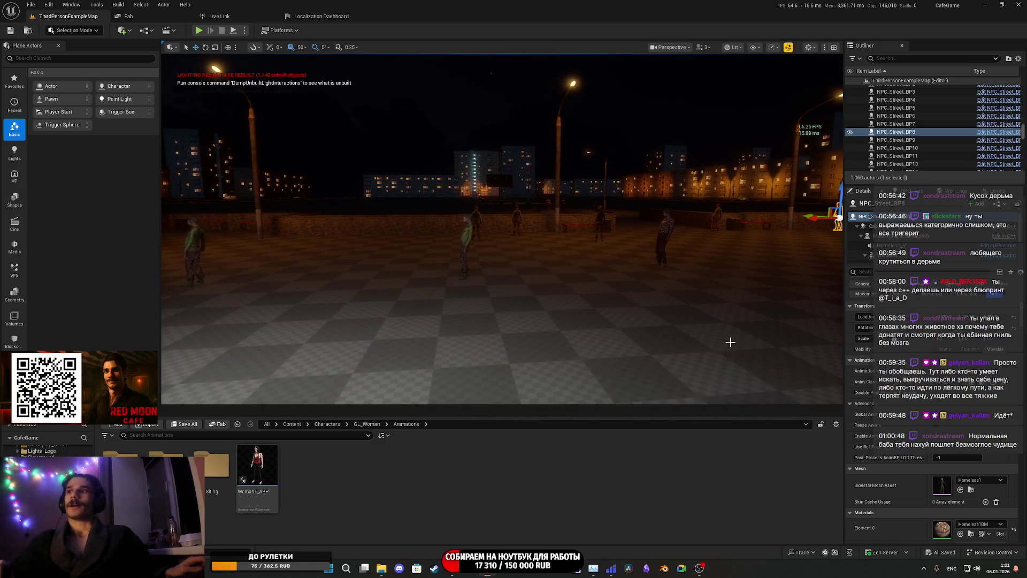
{"action": "mouse_move", "coordinate": [537, 280]}
{"action": "left_mouse_down"}
{"action": "mouse_move", "coordinate": [568, 280]}
{"action": "mouse_move", "coordinate": [530, 279]}
{"action": "mouse_move", "coordinate": [549, 298]}
{"action": "left_mouse_up"}
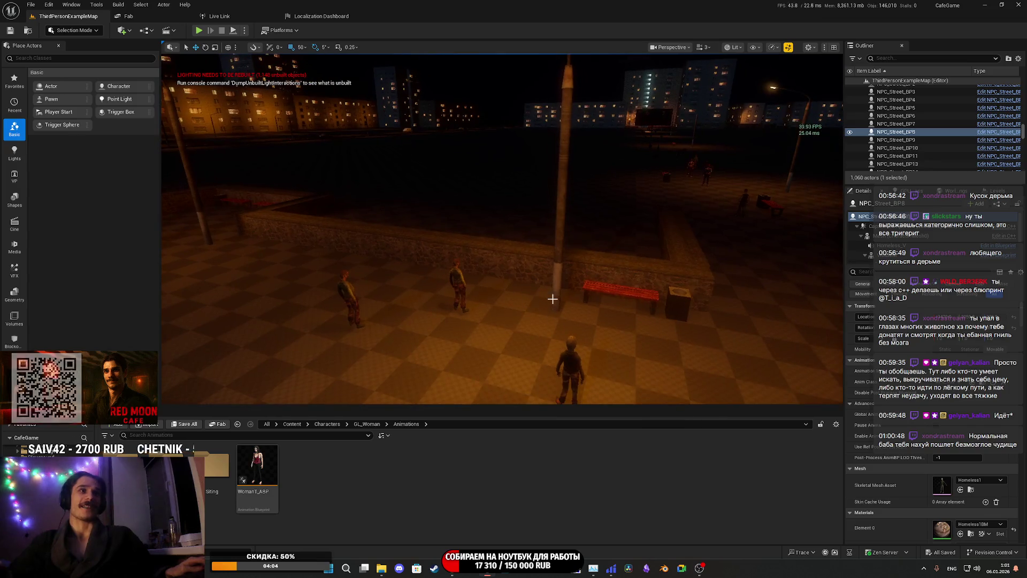
{"action": "double_click", "coordinate": [166, 466]}
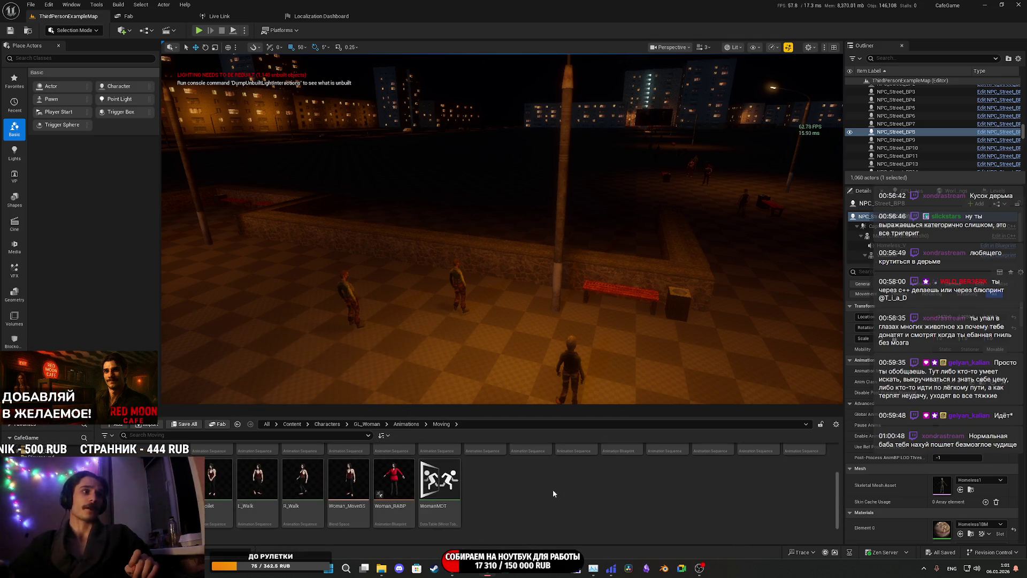
{"action": "double_click", "coordinate": [422, 522]}
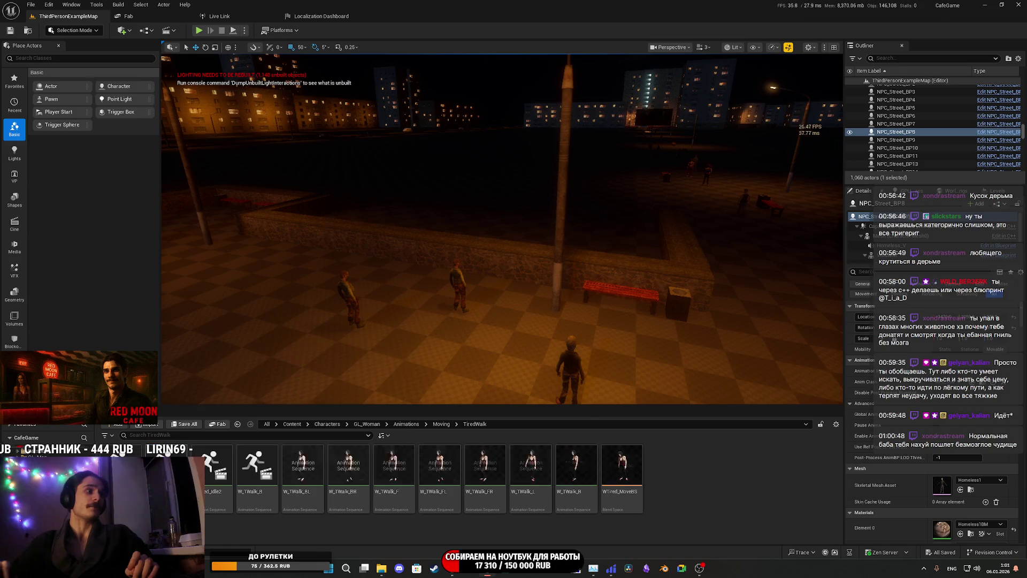
{"action": "left_click", "coordinate": [441, 424]}
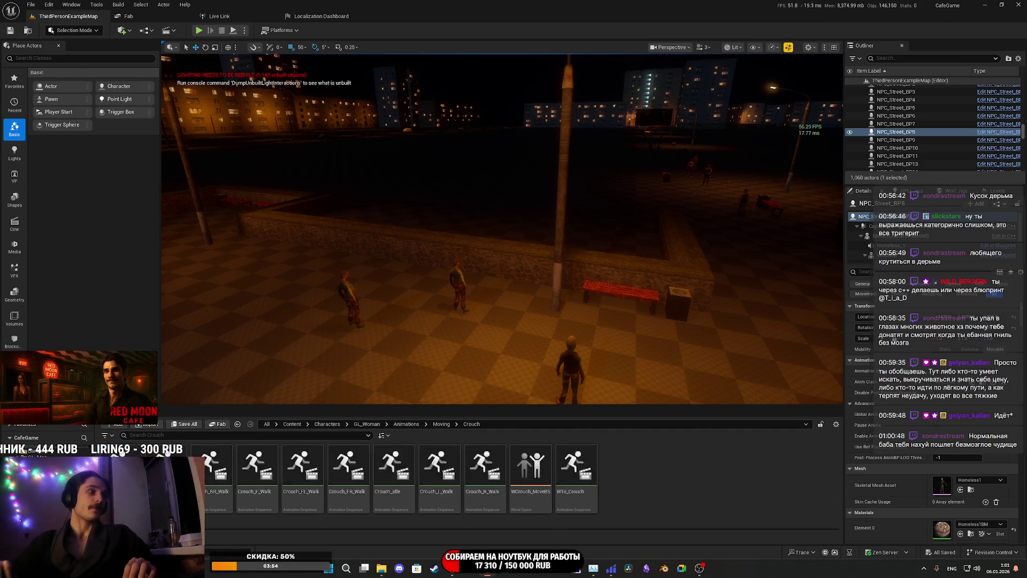
{"action": "double_click", "coordinate": [475, 460]}
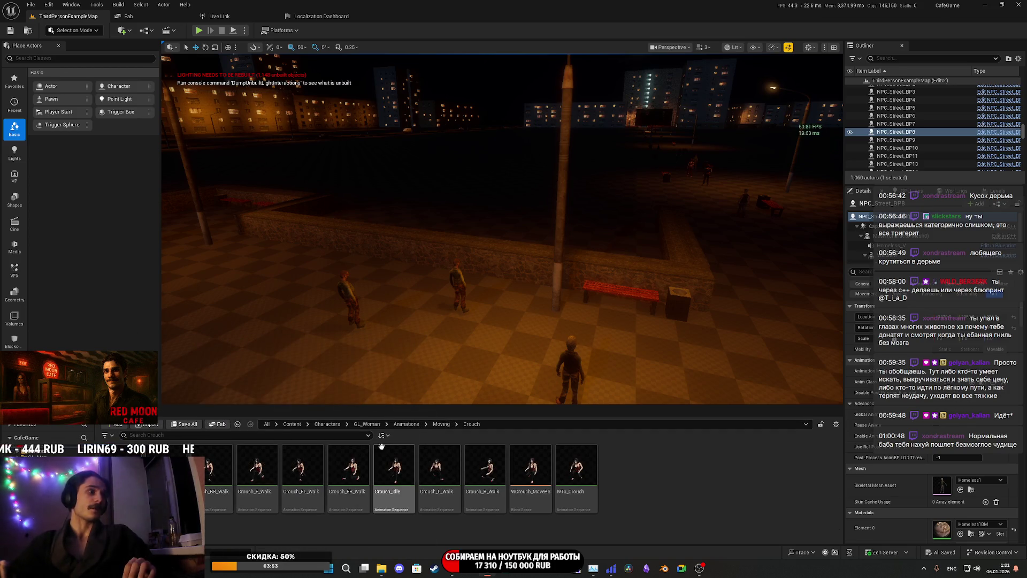
{"action": "left_click", "coordinate": [442, 424]}
{"action": "left_click", "coordinate": [406, 424]}
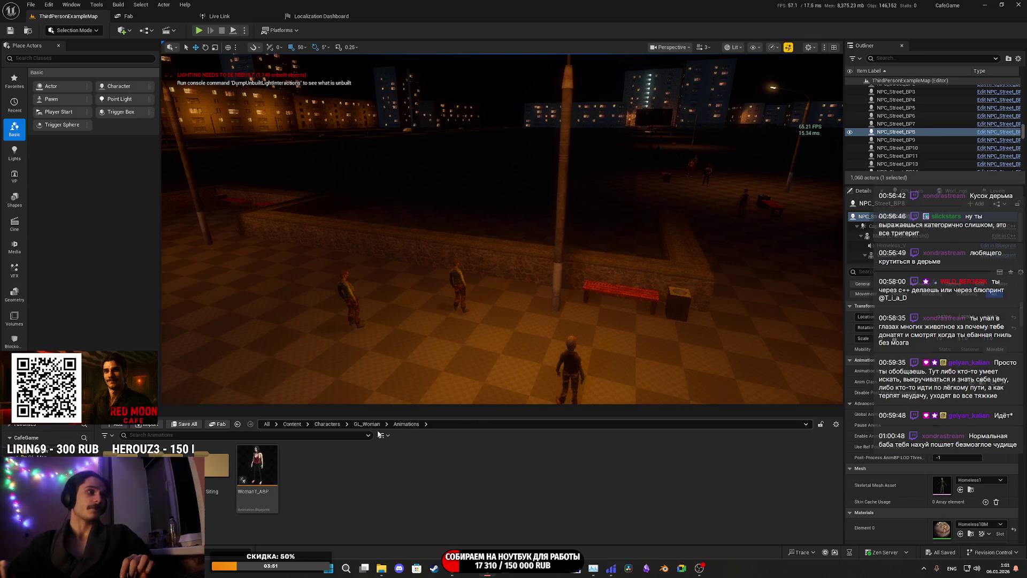
{"action": "double_click", "coordinate": [217, 475]}
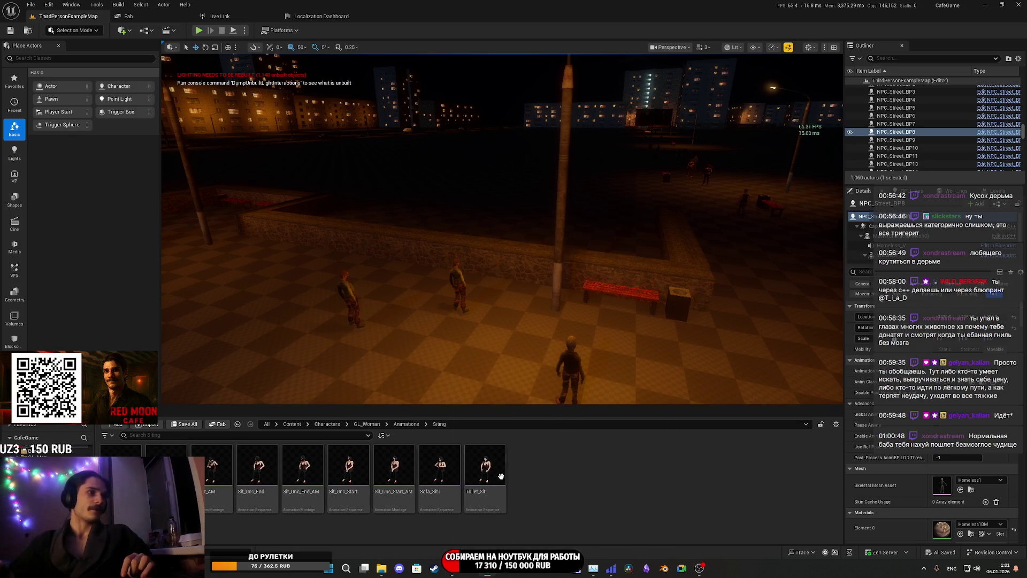
{"action": "double_click", "coordinate": [487, 463]}
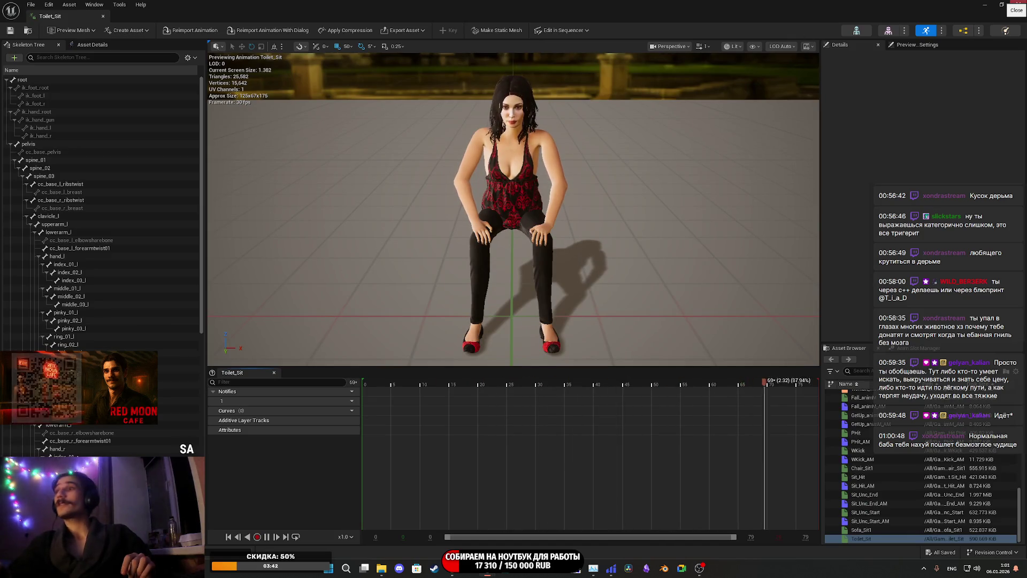
{"action": "left_click", "coordinate": [1018, 4]}
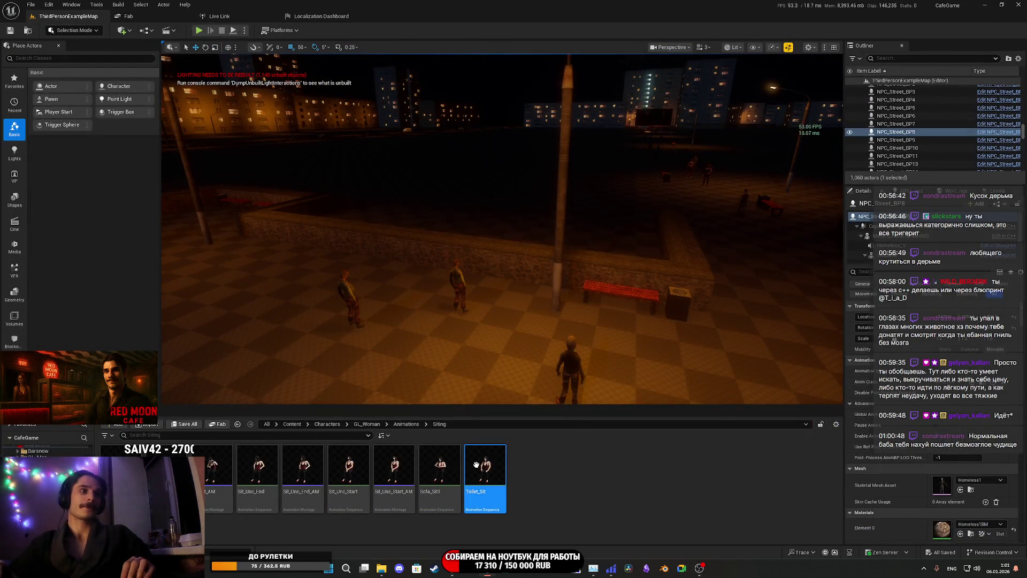
{"action": "right_click", "coordinate": [476, 465]}
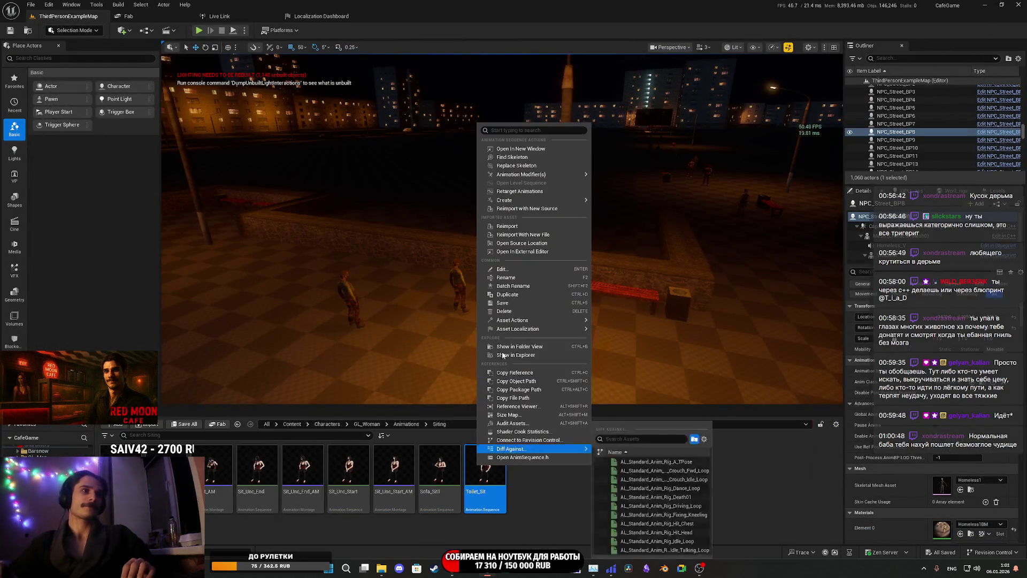
{"action": "left_click", "coordinate": [534, 193]}
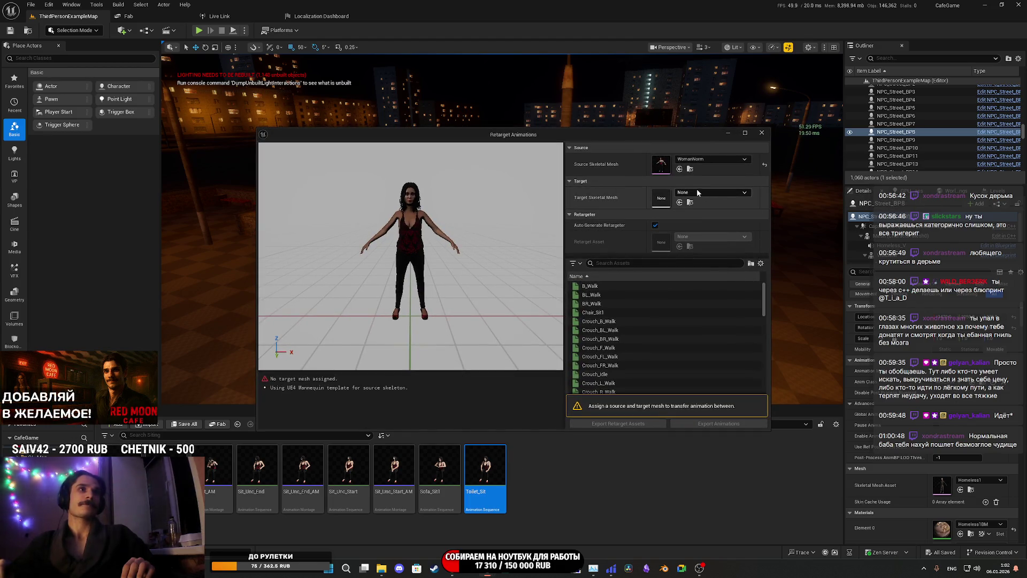
{"action": "left_click", "coordinate": [697, 190]}
{"action": "left_click", "coordinate": [734, 334]}
{"action": "left_click", "coordinate": [734, 337]}
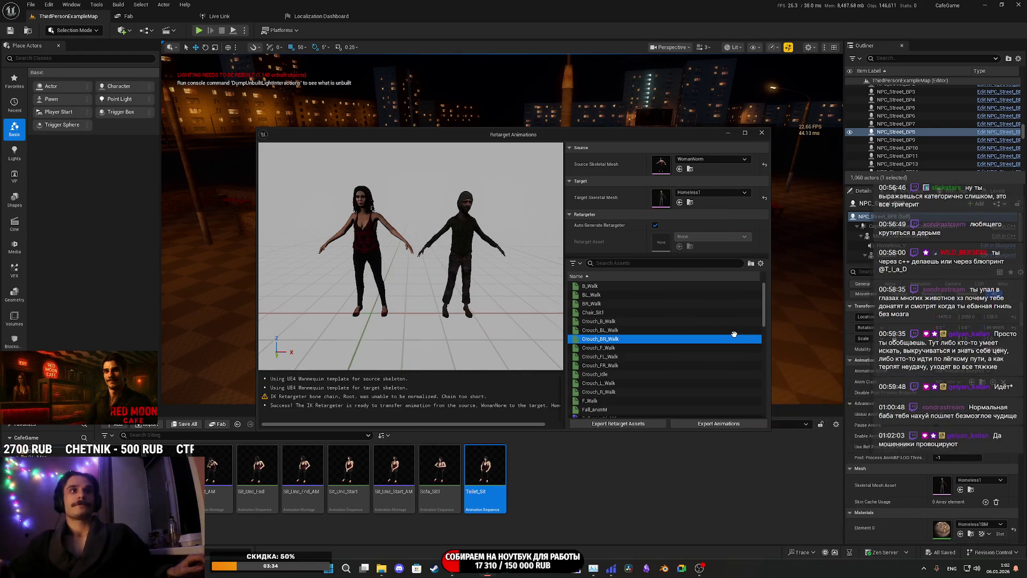
{"action": "mouse_move", "coordinate": [712, 339]}
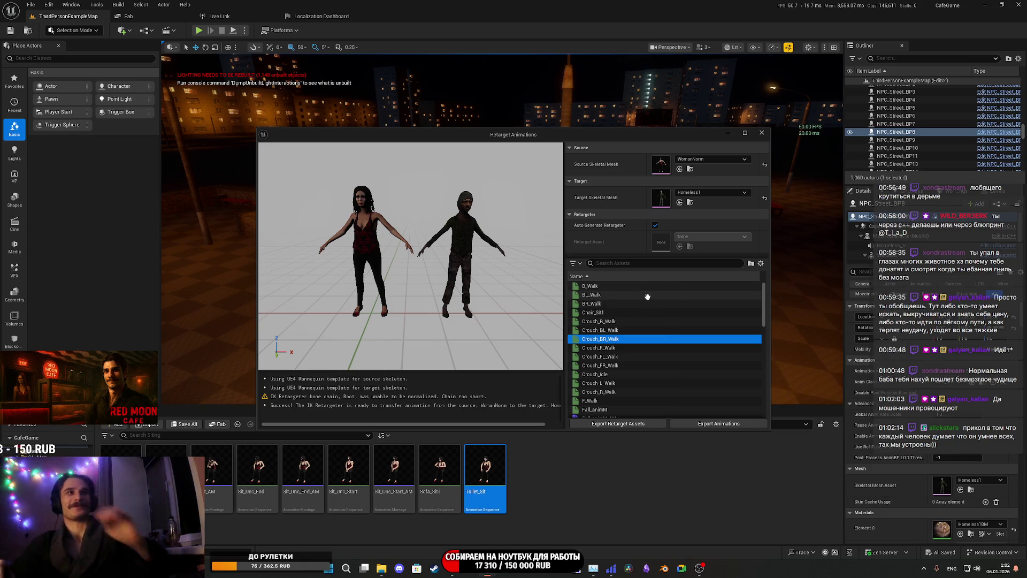
{"action": "scroll", "coordinate": [647, 333], "scroll_direction": "down", "scroll_amount": 2}
{"action": "scroll", "coordinate": [646, 347], "scroll_direction": "down", "scroll_amount": 5}
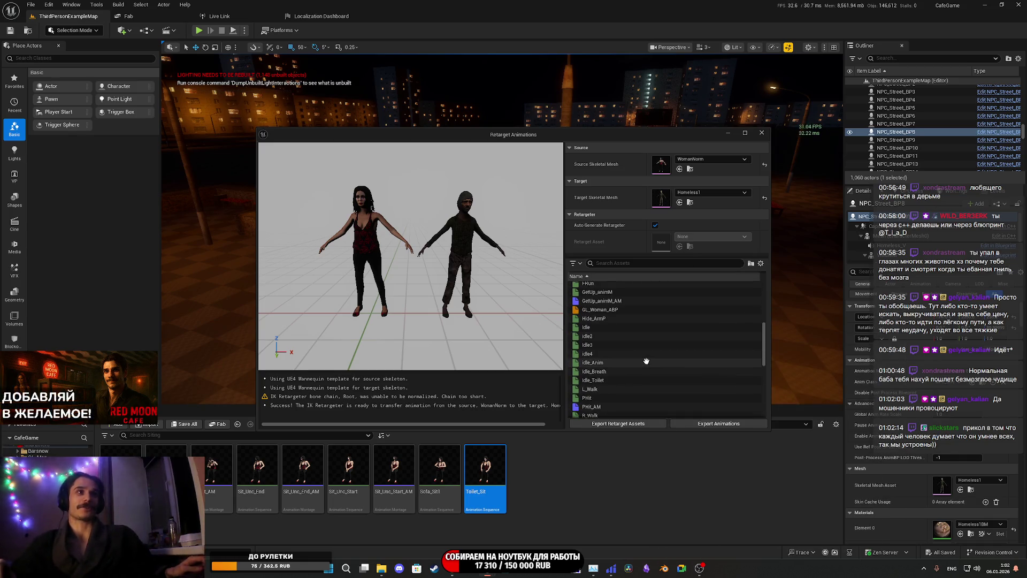
{"action": "scroll", "coordinate": [621, 331], "scroll_direction": "down", "scroll_amount": 5}
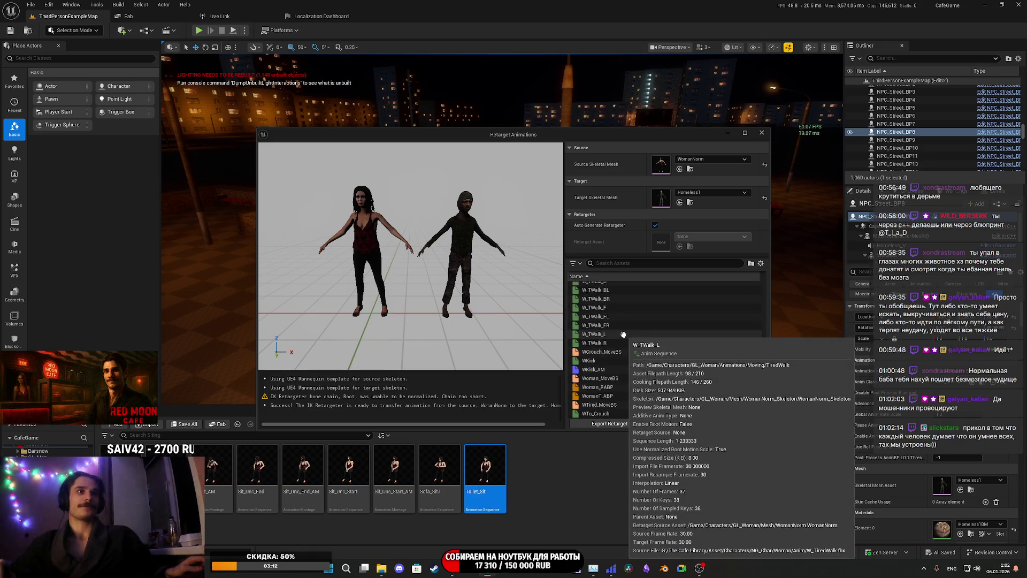
{"action": "scroll", "coordinate": [639, 362], "scroll_direction": "up", "scroll_amount": 5}
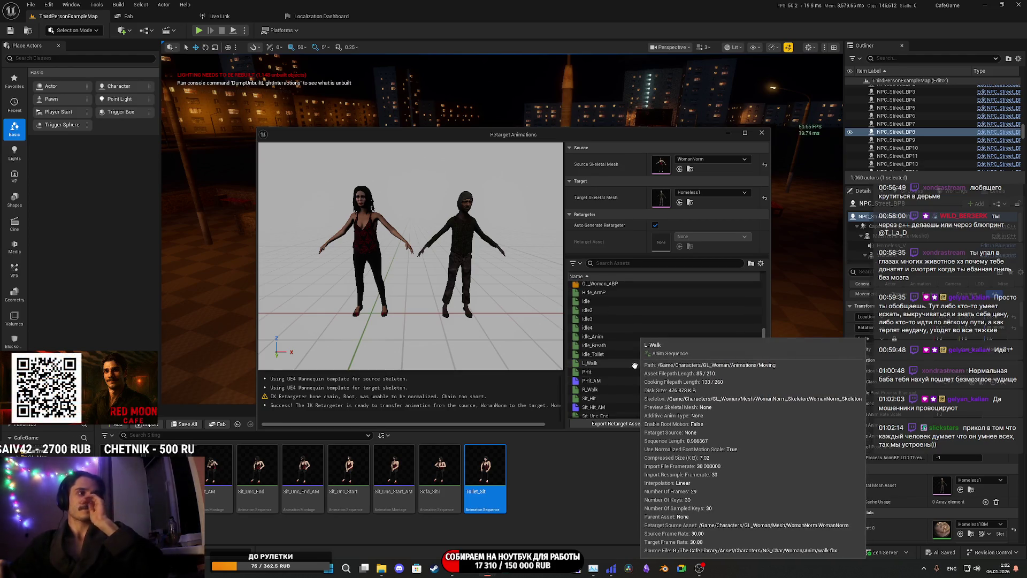
{"action": "scroll", "coordinate": [628, 372], "scroll_direction": "up", "scroll_amount": 5}
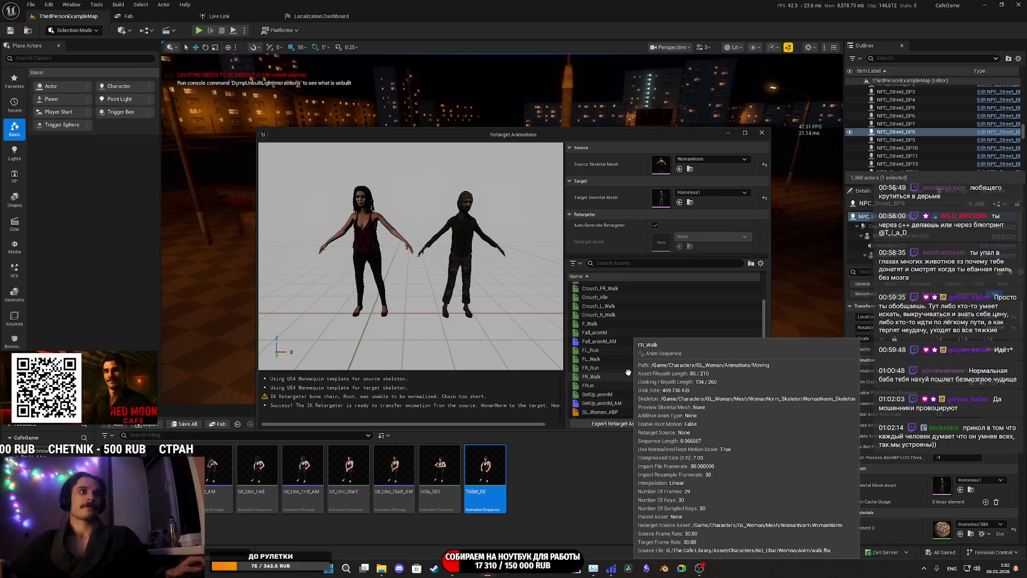
{"action": "scroll", "coordinate": [627, 372], "scroll_direction": "up", "scroll_amount": 3}
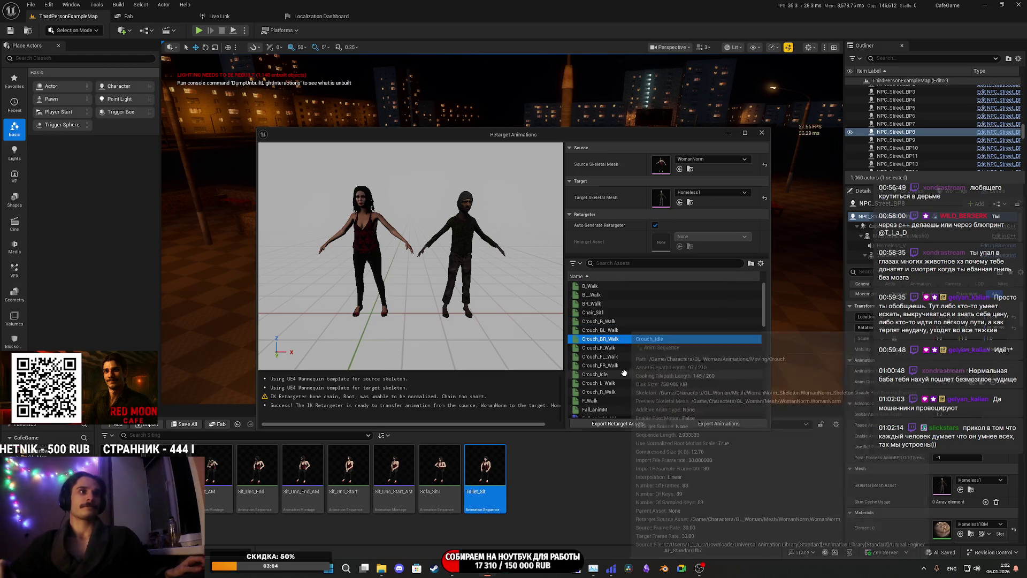
{"action": "scroll", "coordinate": [624, 372], "scroll_direction": "down", "scroll_amount": 5}
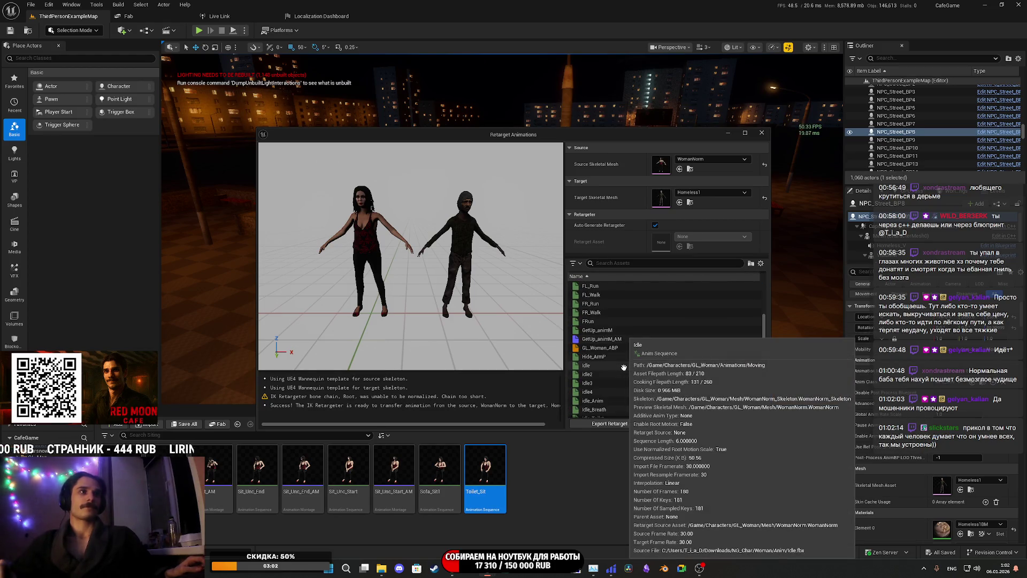
{"action": "scroll", "coordinate": [623, 367], "scroll_direction": "down", "scroll_amount": 10}
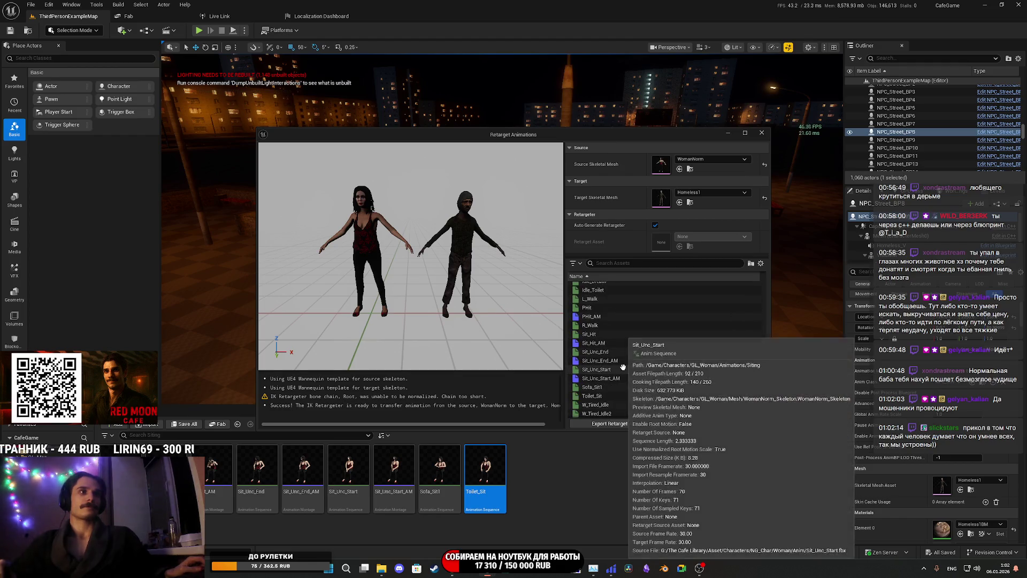
{"action": "scroll", "coordinate": [622, 367], "scroll_direction": "up", "scroll_amount": 1}
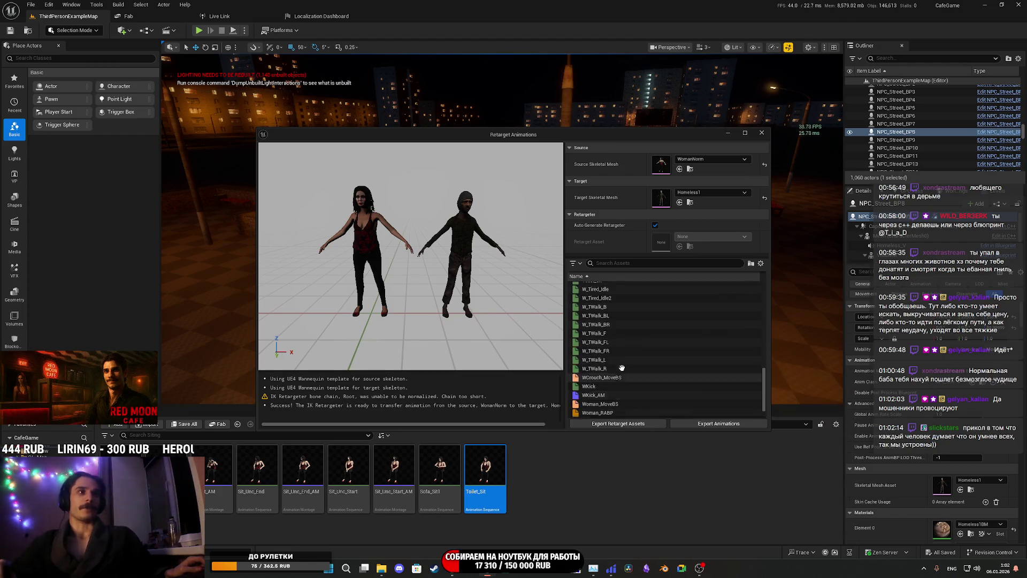
{"action": "scroll", "coordinate": [623, 365], "scroll_direction": "up", "scroll_amount": 2}
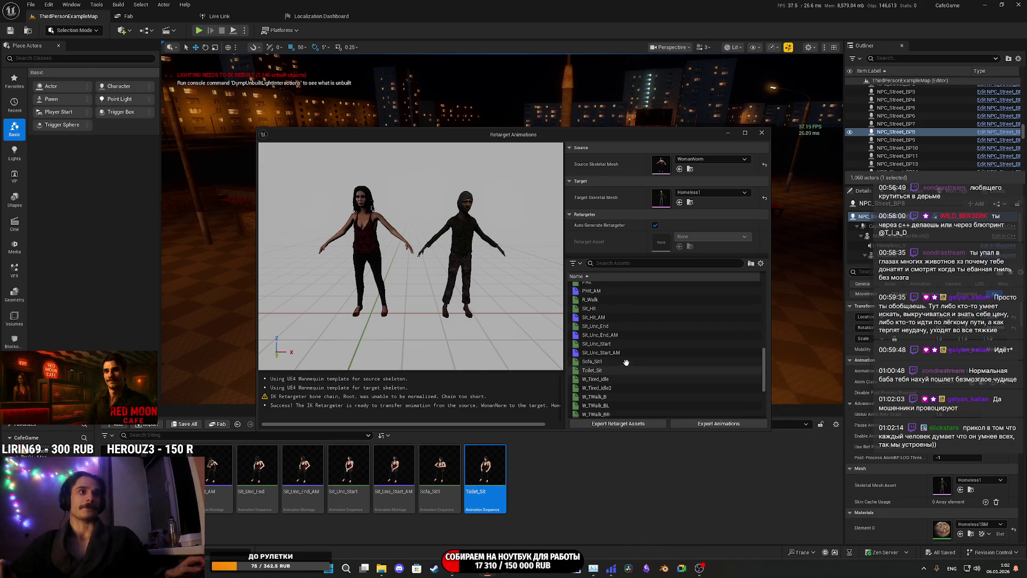
{"action": "mouse_move", "coordinate": [623, 342]}
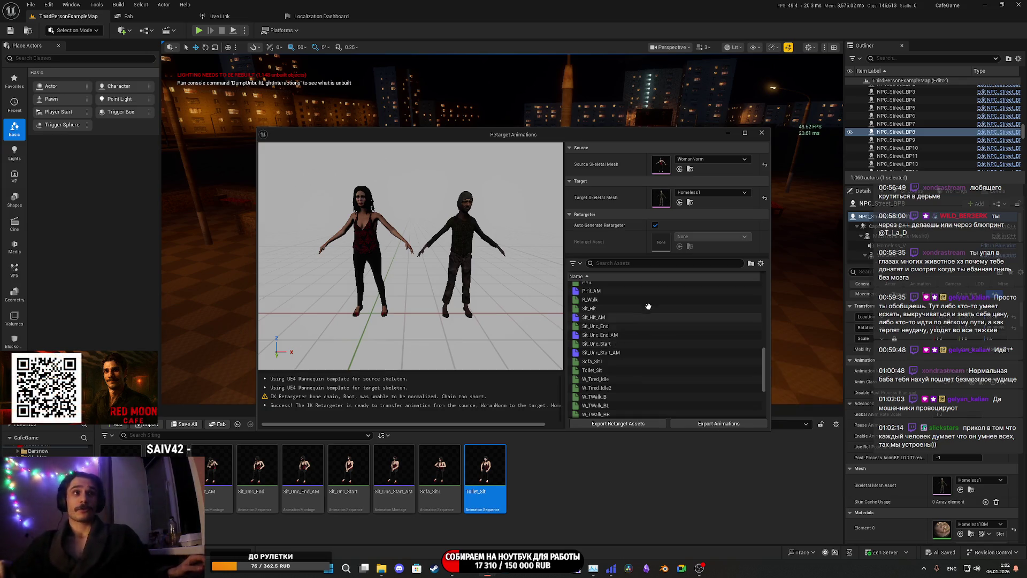
{"action": "scroll", "coordinate": [631, 377], "scroll_direction": "up", "scroll_amount": 3}
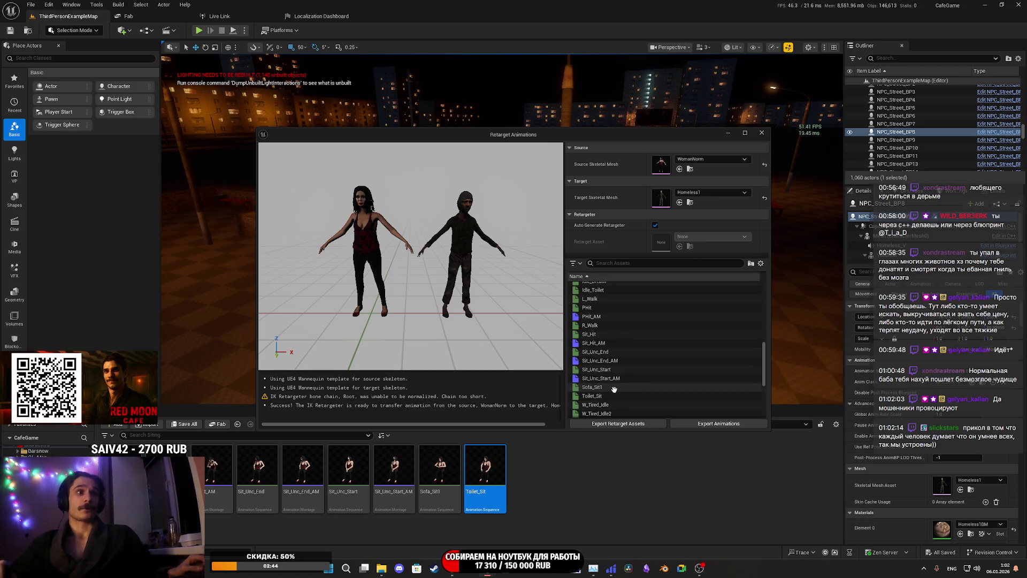
{"action": "mouse_move", "coordinate": [614, 405]}
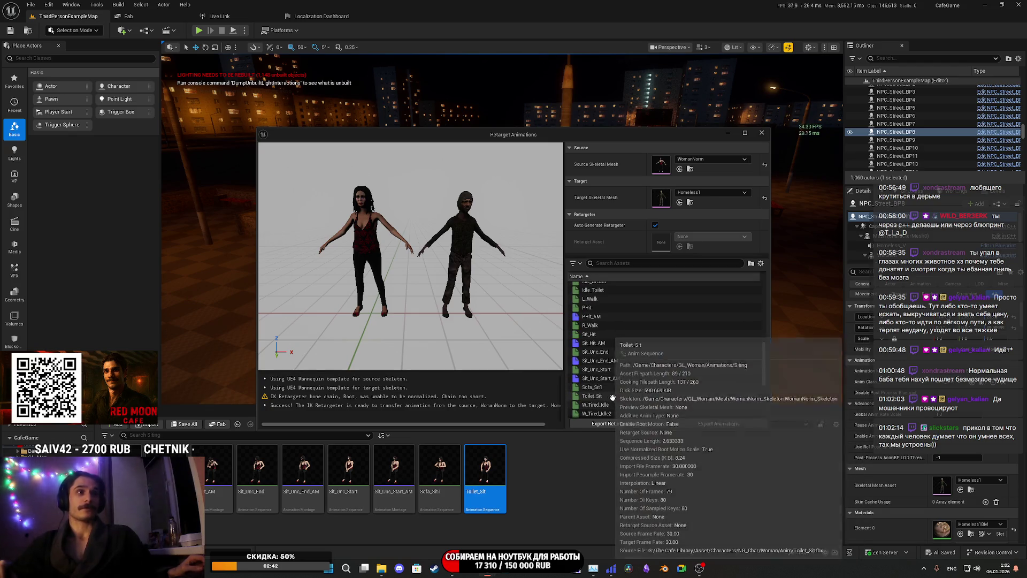
{"action": "left_click", "coordinate": [617, 396]}
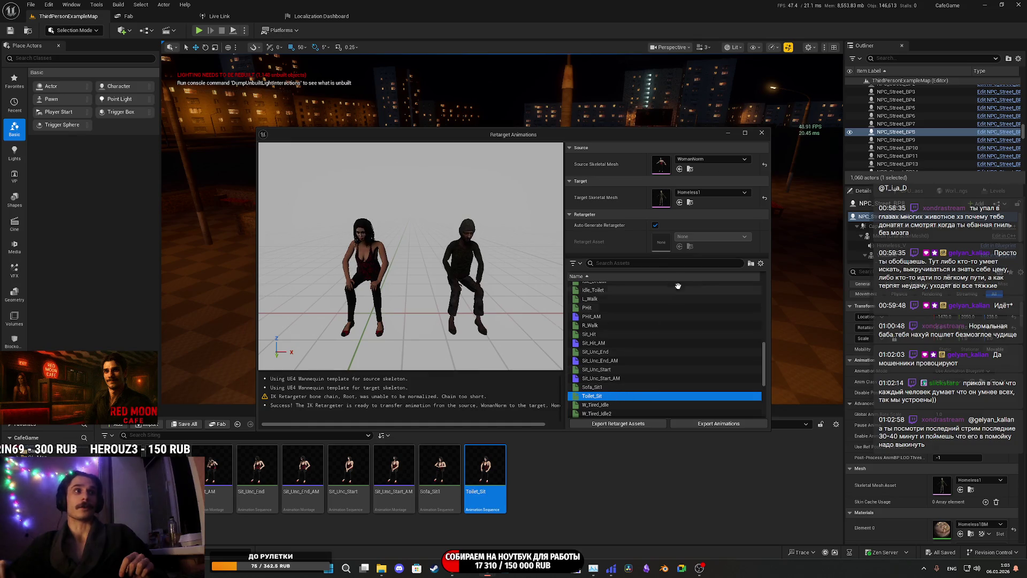
{"action": "left_click_drag", "start_coordinate": [454, 289], "coordinate": [498, 284]}
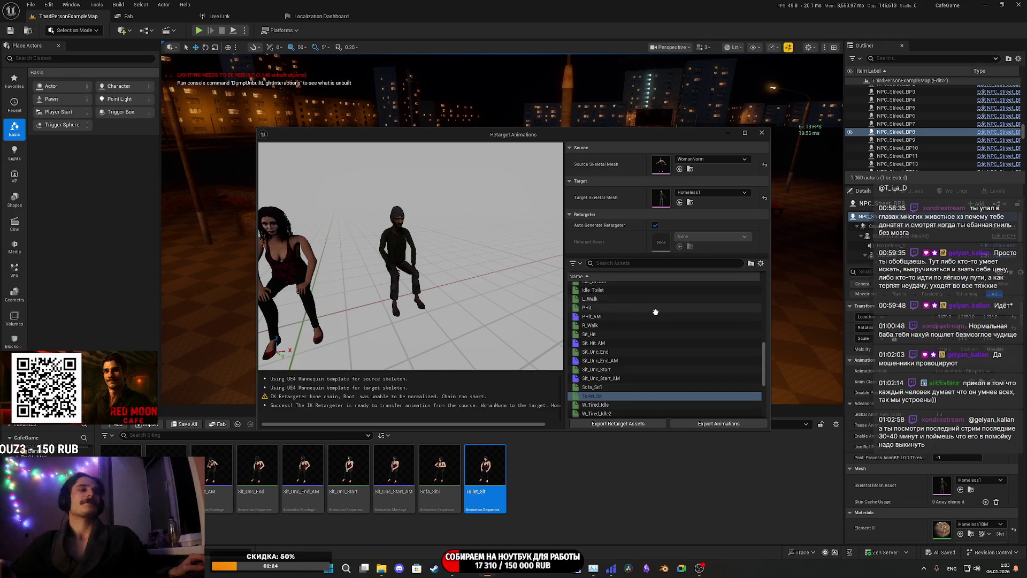
{"action": "mouse_move", "coordinate": [666, 367]}
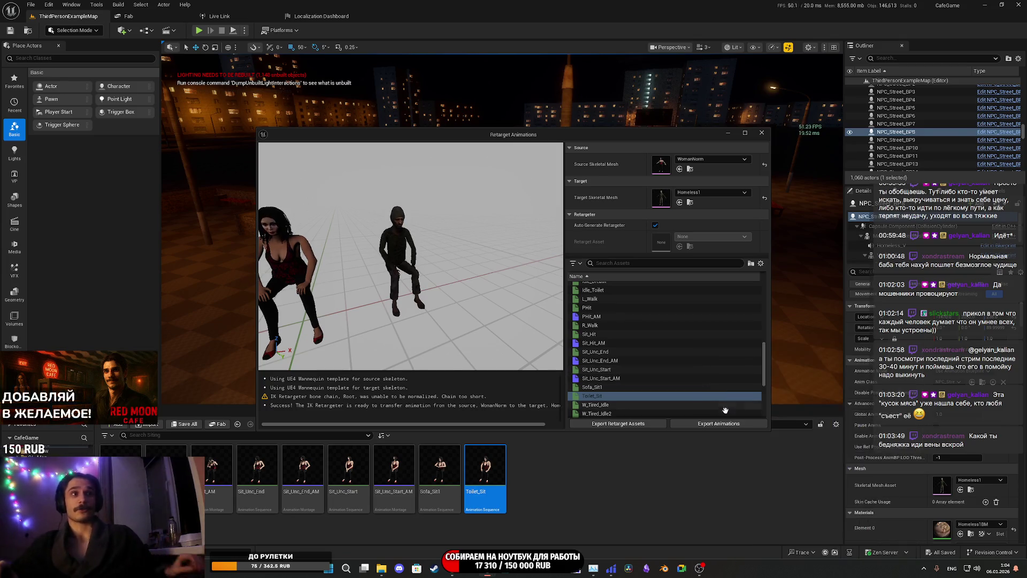
{"action": "left_click", "coordinate": [698, 425]}
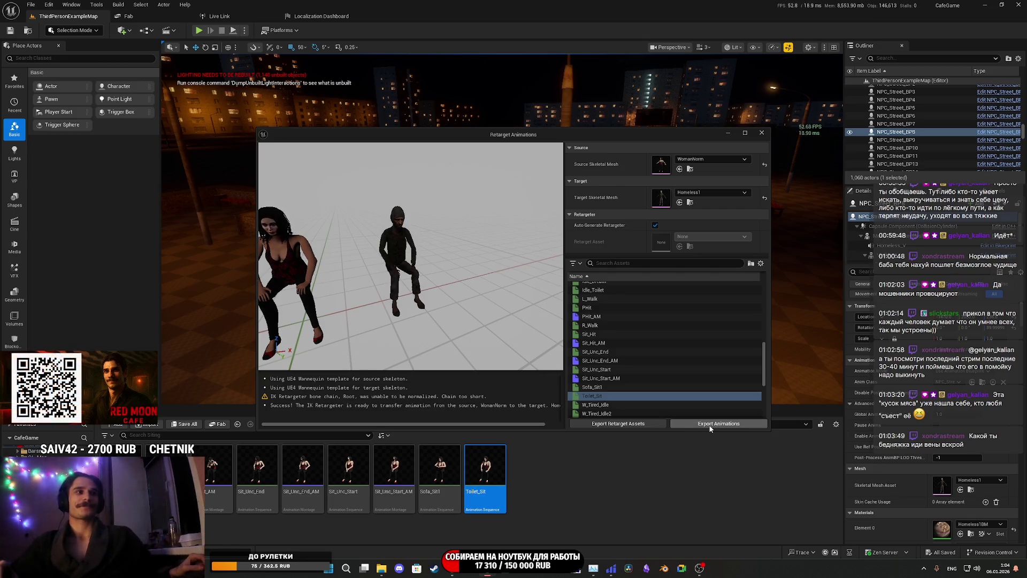
{"action": "left_click", "coordinate": [708, 425]}
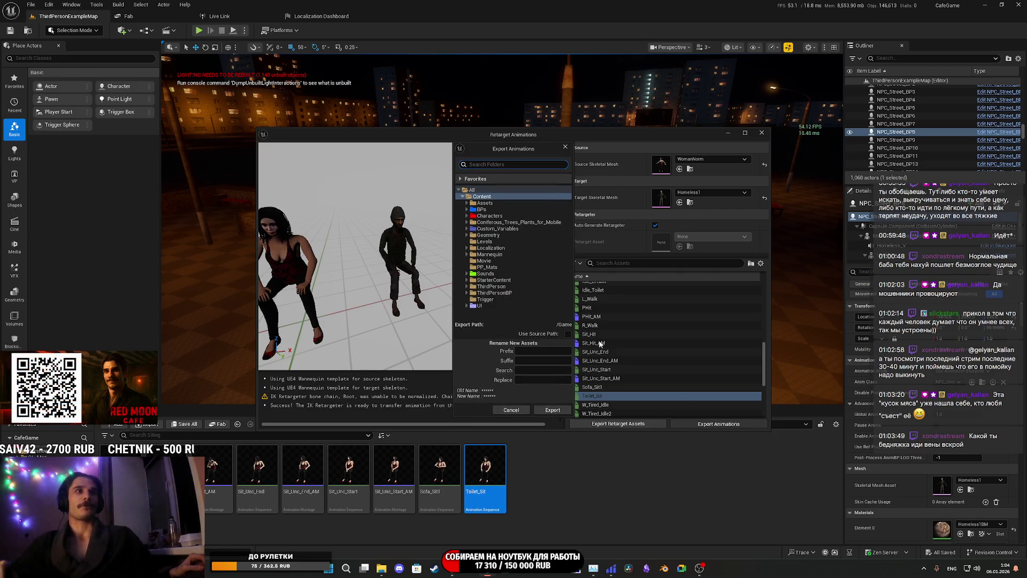
{"action": "left_click", "coordinate": [467, 215]}
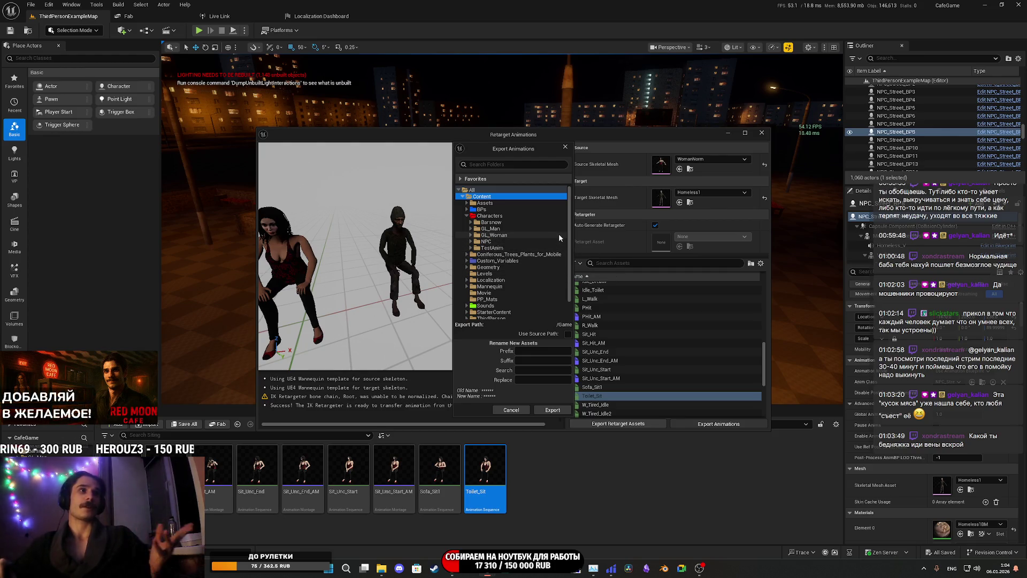
{"action": "left_click", "coordinate": [471, 242]}
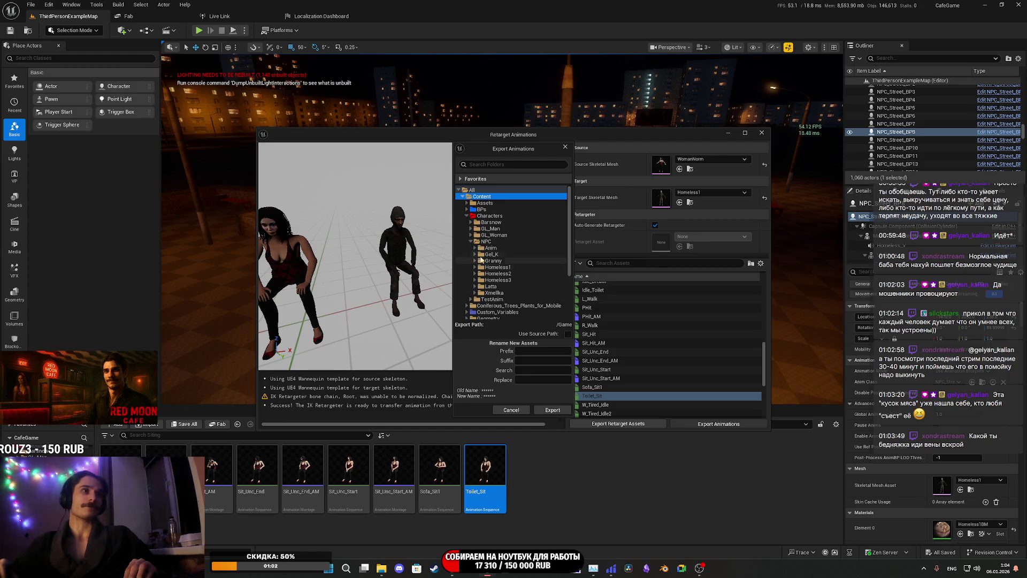
{"action": "left_click", "coordinate": [475, 248]}
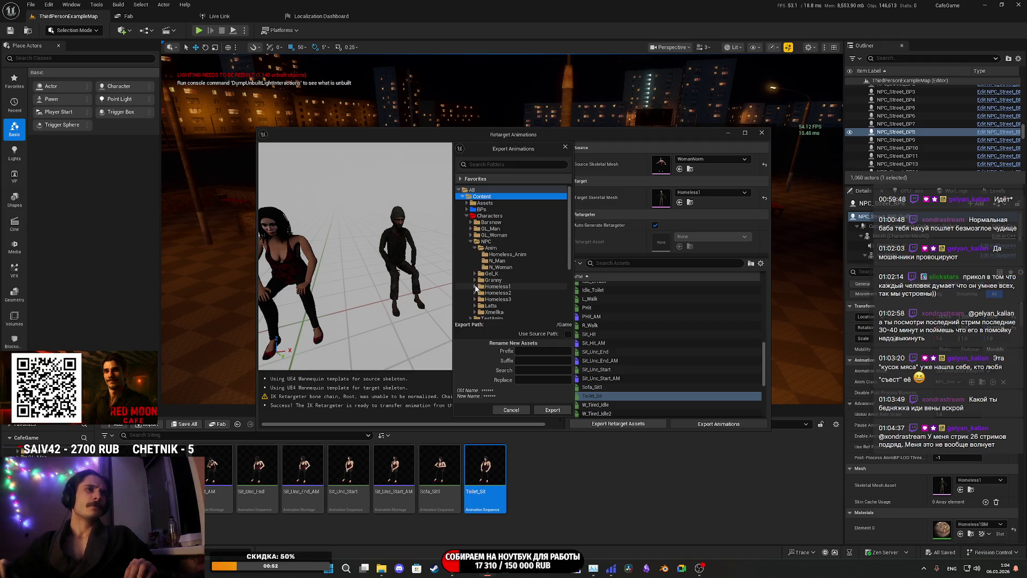
{"action": "left_click", "coordinate": [492, 249]}
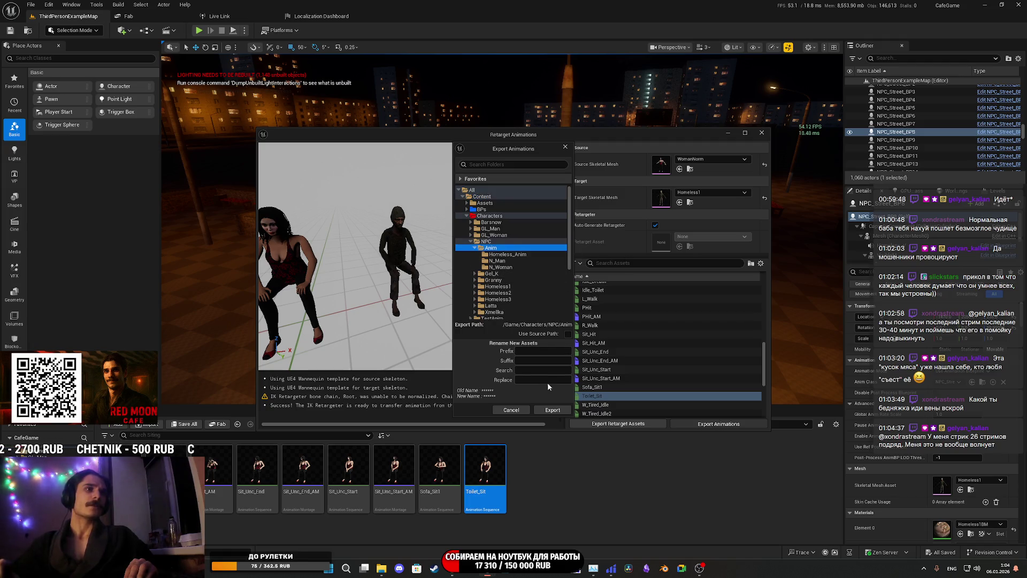
{"action": "left_click", "coordinate": [554, 410]}
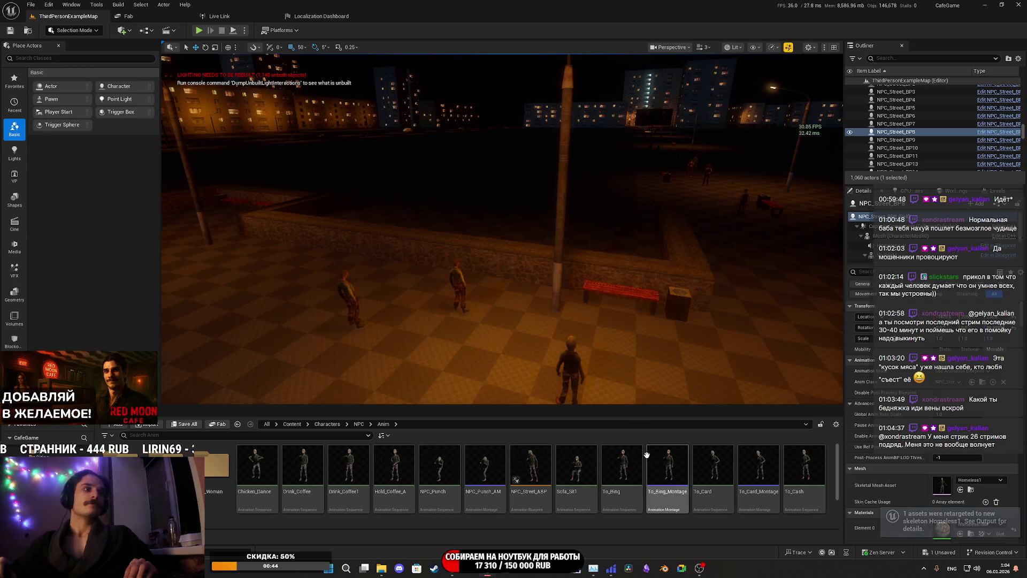
{"action": "scroll", "coordinate": [437, 501], "scroll_direction": "down", "scroll_amount": 2}
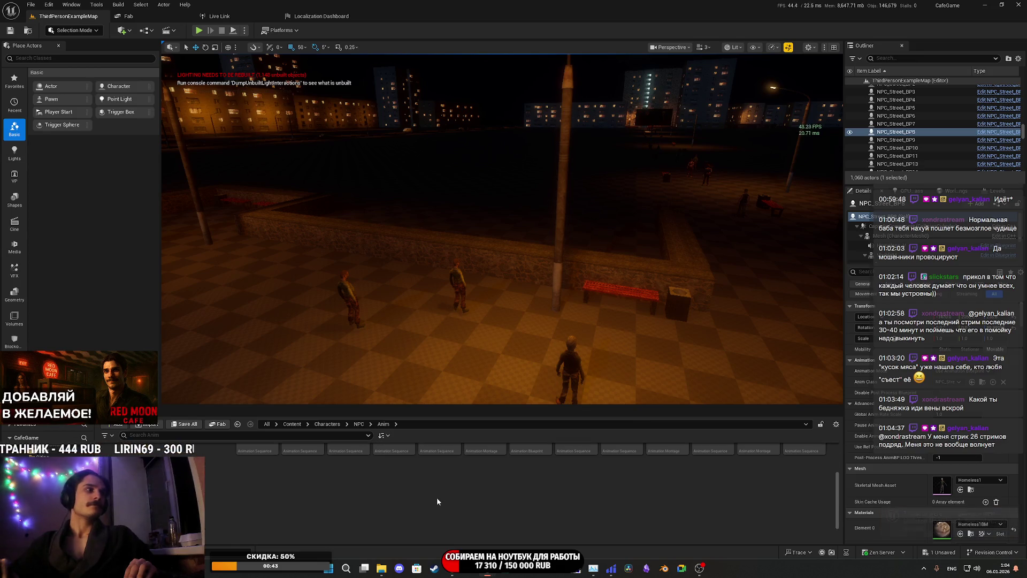
{"action": "left_click", "coordinate": [180, 425]}
{"action": "left_click", "coordinate": [569, 373]}
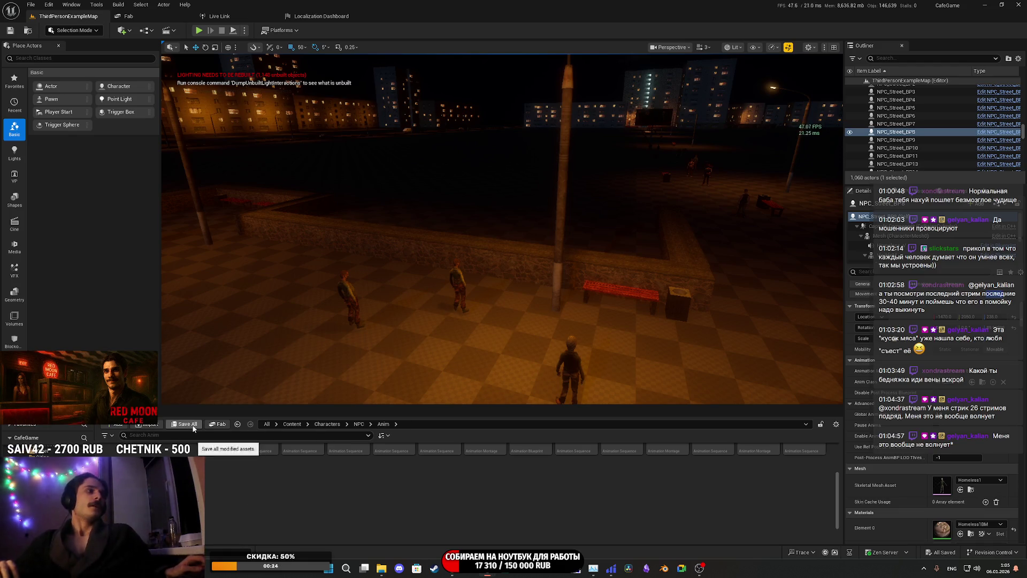
{"action": "key", "text": "f"}
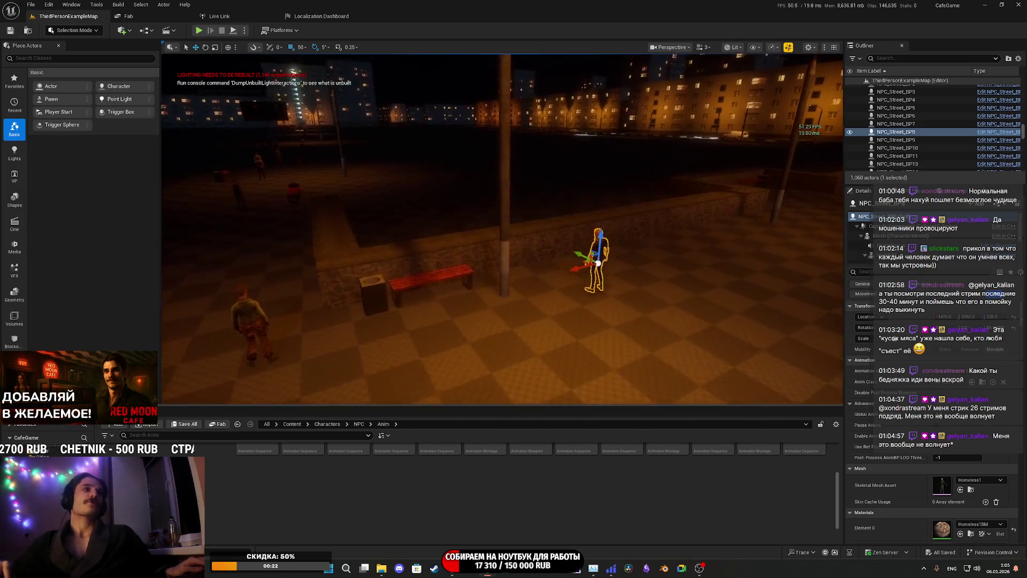
{"action": "key", "text": "Up"}
{"action": "left_click_drag", "start_coordinate": [521, 356], "coordinate": [521, 356]}
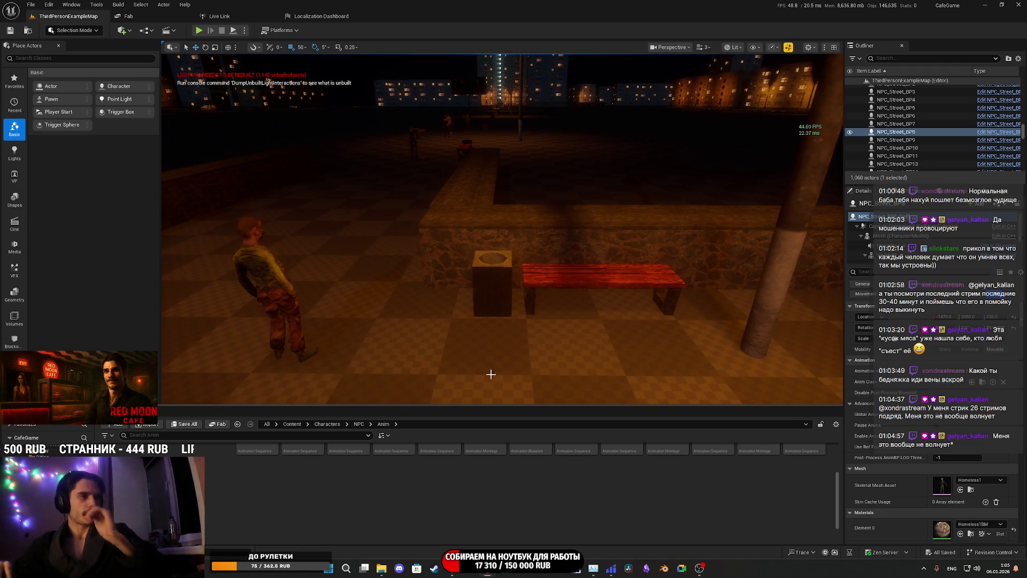
{"action": "double_click", "coordinate": [537, 468]}
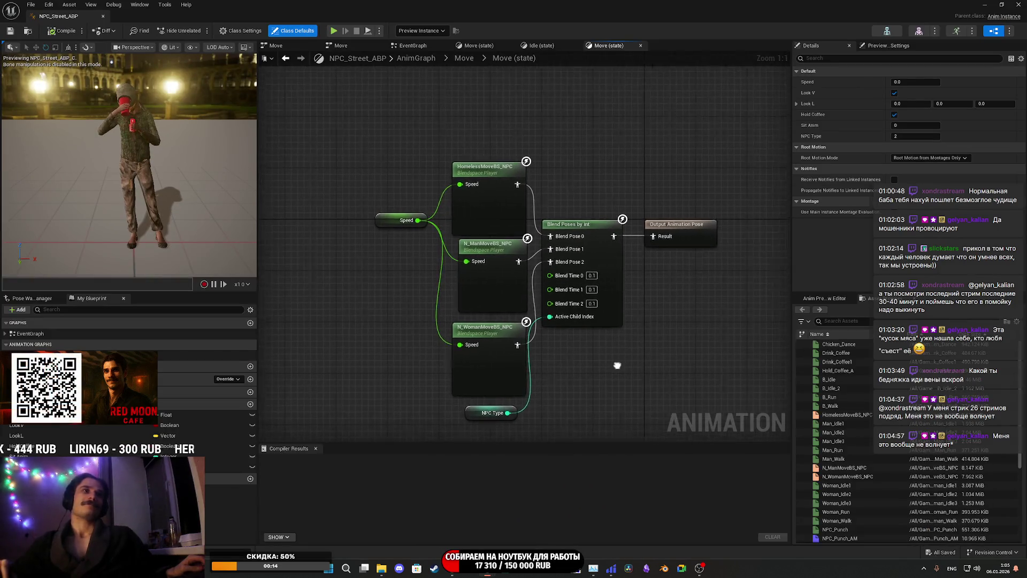
{"action": "left_click", "coordinate": [542, 46]}
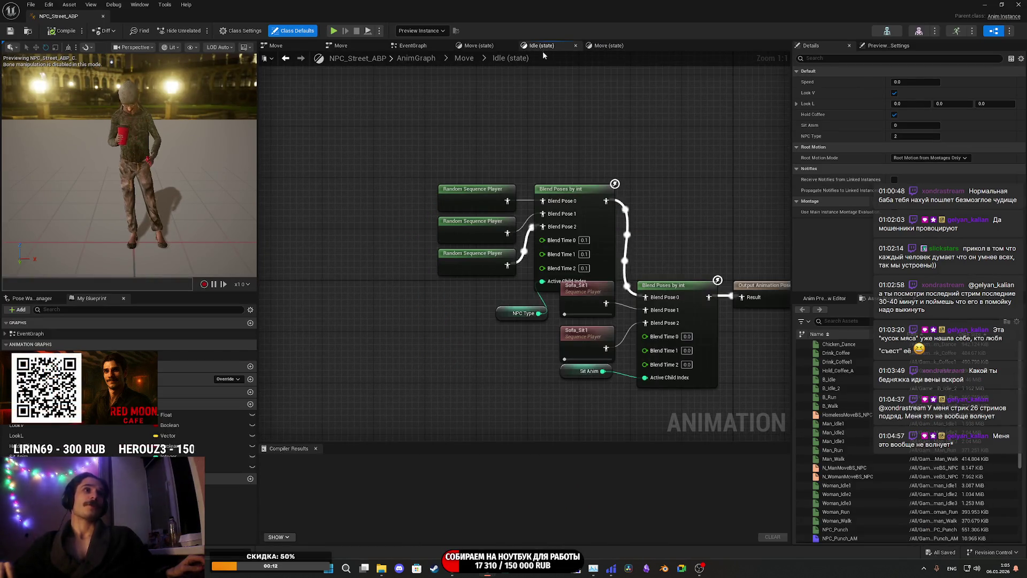
{"action": "mouse_move", "coordinate": [408, 168]}
{"action": "left_mouse_down"}
{"action": "mouse_move", "coordinate": [556, 292]}
{"action": "mouse_move", "coordinate": [548, 242]}
{"action": "mouse_move", "coordinate": [548, 254]}
{"action": "left_mouse_up"}
{"action": "left_click", "coordinate": [634, 239]}
{"action": "left_click_drag", "start_coordinate": [635, 240], "coordinate": [658, 260]}
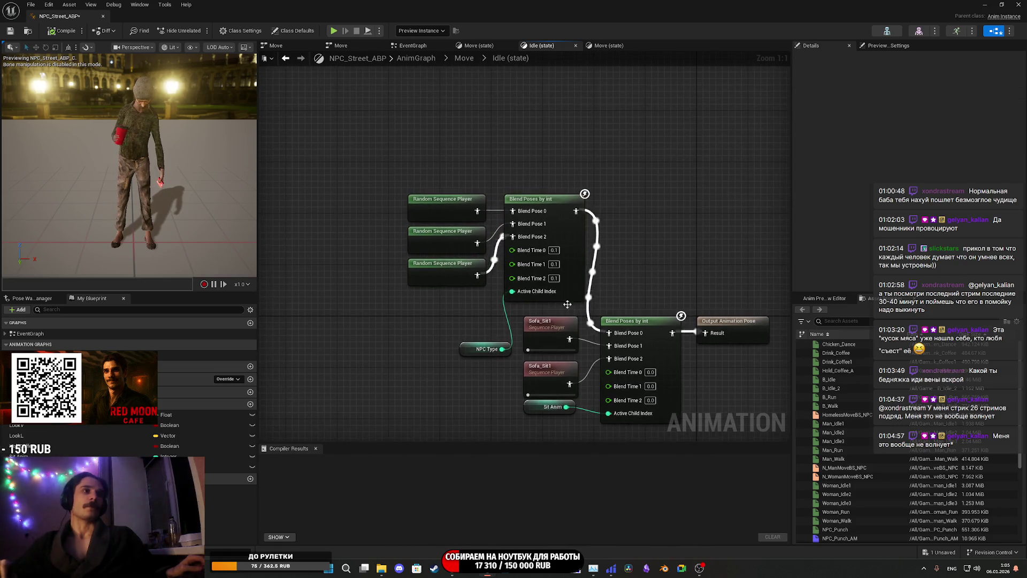
{"action": "mouse_move", "coordinate": [470, 349]}
{"action": "left_mouse_down"}
{"action": "mouse_move", "coordinate": [447, 301]}
{"action": "mouse_move", "coordinate": [431, 298]}
{"action": "mouse_move", "coordinate": [506, 235]}
{"action": "mouse_move", "coordinate": [510, 199]}
{"action": "left_mouse_up"}
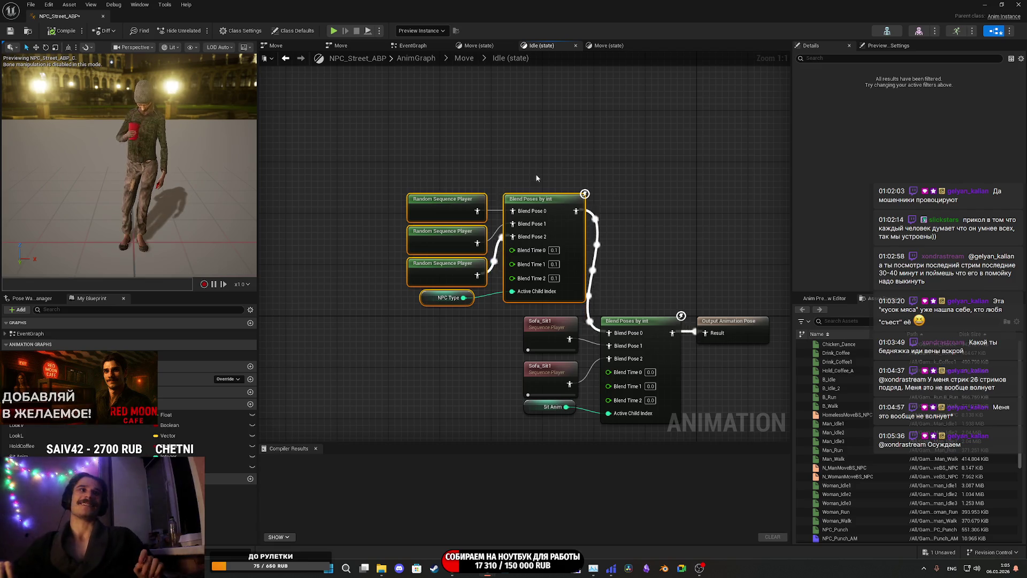
{"action": "left_click", "coordinate": [749, 244]}
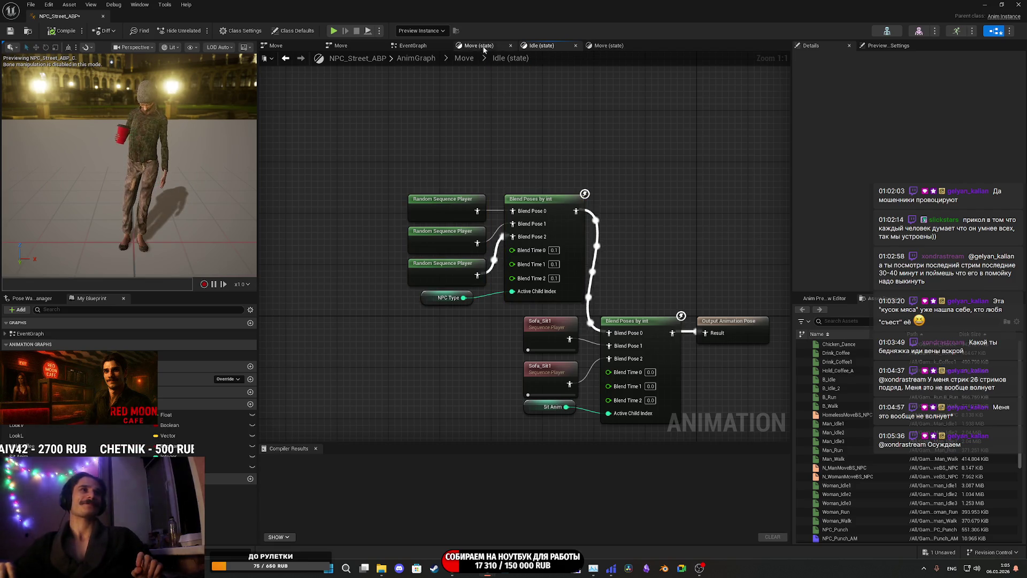
{"action": "left_click", "coordinate": [415, 47]}
{"action": "left_click_drag", "start_coordinate": [419, 185], "coordinate": [307, 195]}
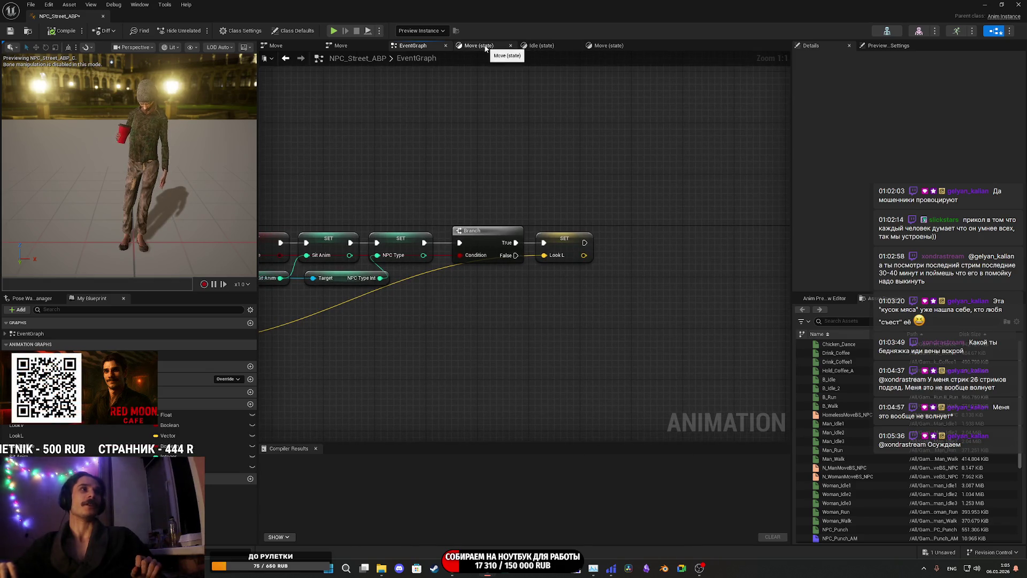
{"action": "left_click", "coordinate": [537, 46]}
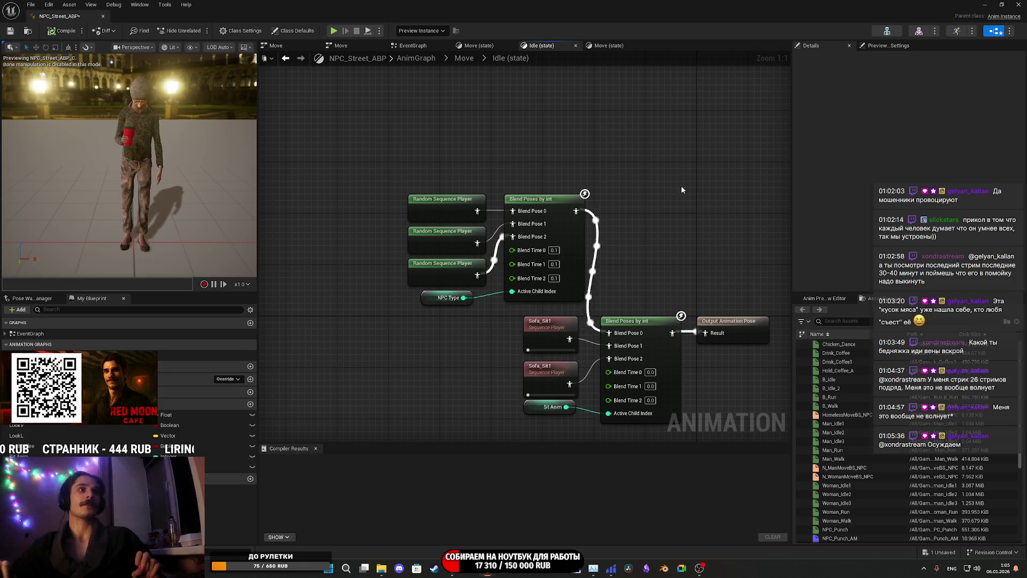
{"action": "left_click_drag", "start_coordinate": [533, 155], "coordinate": [553, 182]}
{"action": "left_click_drag", "start_coordinate": [459, 195], "coordinate": [608, 332]}
{"action": "left_click", "coordinate": [543, 123]}
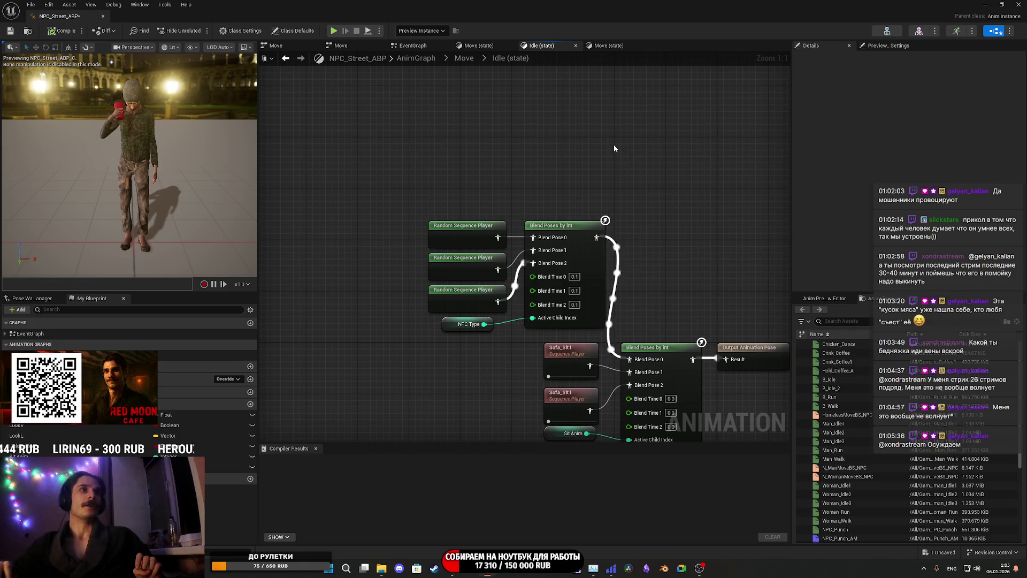
{"action": "left_click_drag", "start_coordinate": [702, 282], "coordinate": [629, 158]}
{"action": "left_click_drag", "start_coordinate": [484, 308], "coordinate": [484, 347]}
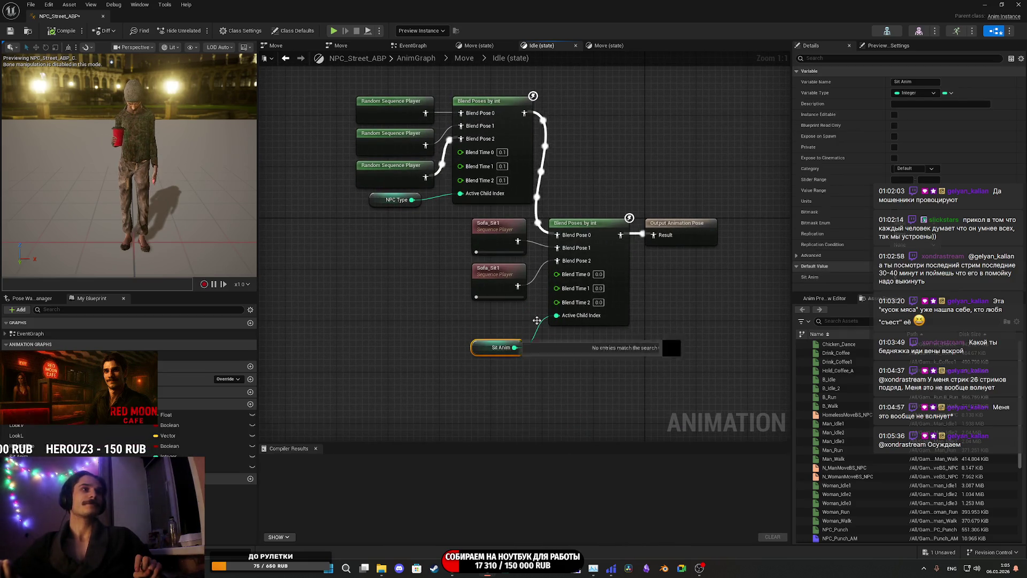
{"action": "right_click", "coordinate": [620, 259]}
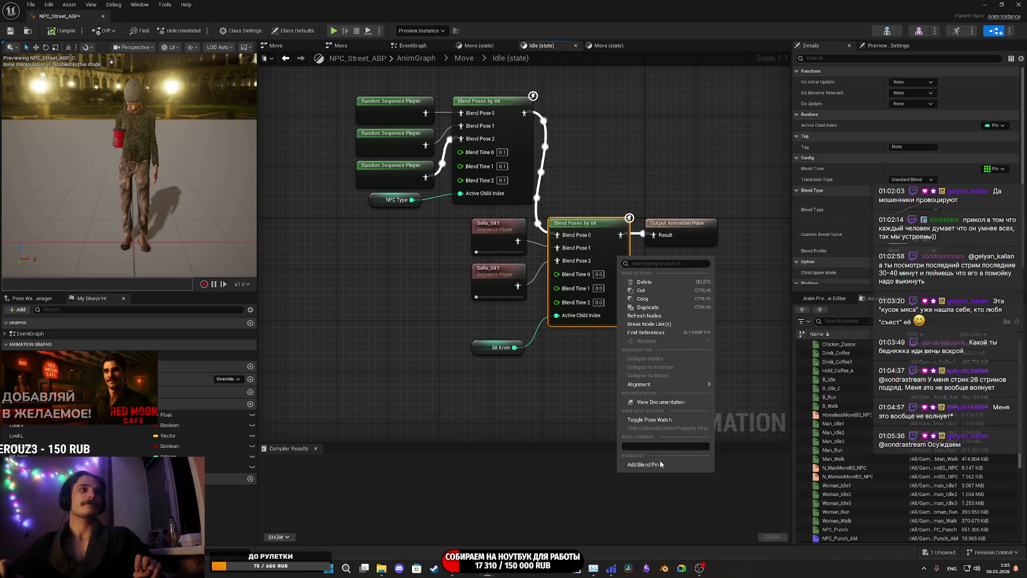
{"action": "left_click", "coordinate": [660, 465]}
{"action": "left_click", "coordinate": [650, 366]}
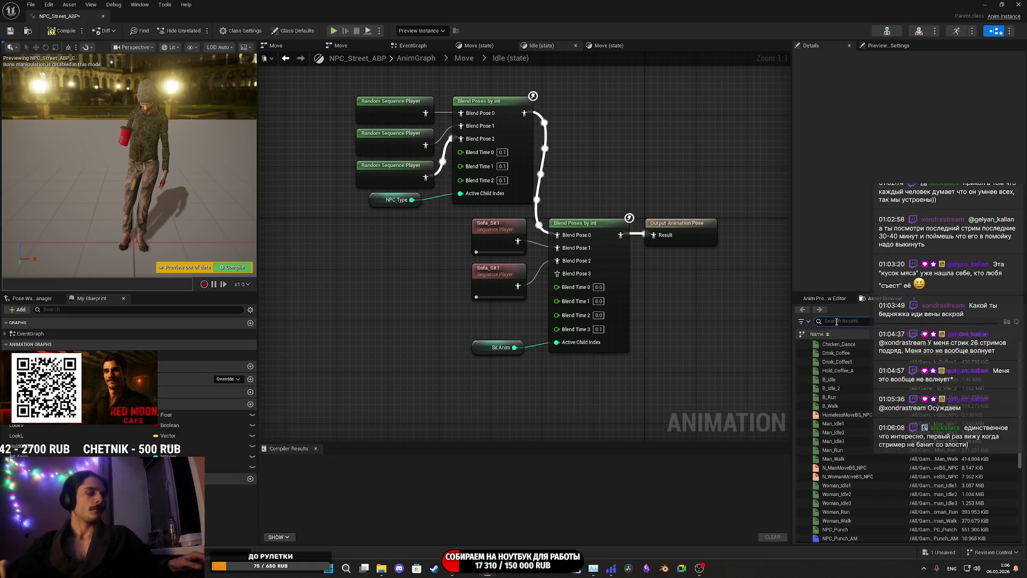
{"action": "mouse_move", "coordinate": [835, 344]}
{"action": "left_mouse_down"}
{"action": "mouse_move", "coordinate": [450, 301]}
{"action": "mouse_move", "coordinate": [452, 309]}
{"action": "left_mouse_up"}
{"action": "left_click_drag", "start_coordinate": [497, 334], "coordinate": [576, 275]}
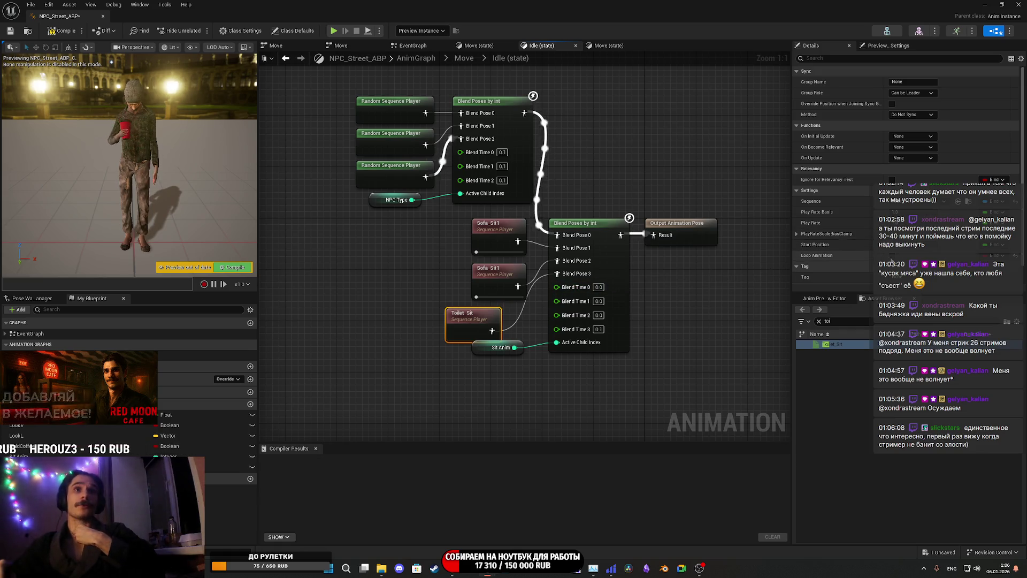
{"action": "left_click_drag", "start_coordinate": [399, 289], "coordinate": [358, 300]}
{"action": "mouse_move", "coordinate": [422, 347]}
{"action": "left_mouse_down"}
{"action": "mouse_move", "coordinate": [447, 347]}
{"action": "mouse_move", "coordinate": [432, 381]}
{"action": "left_mouse_up"}
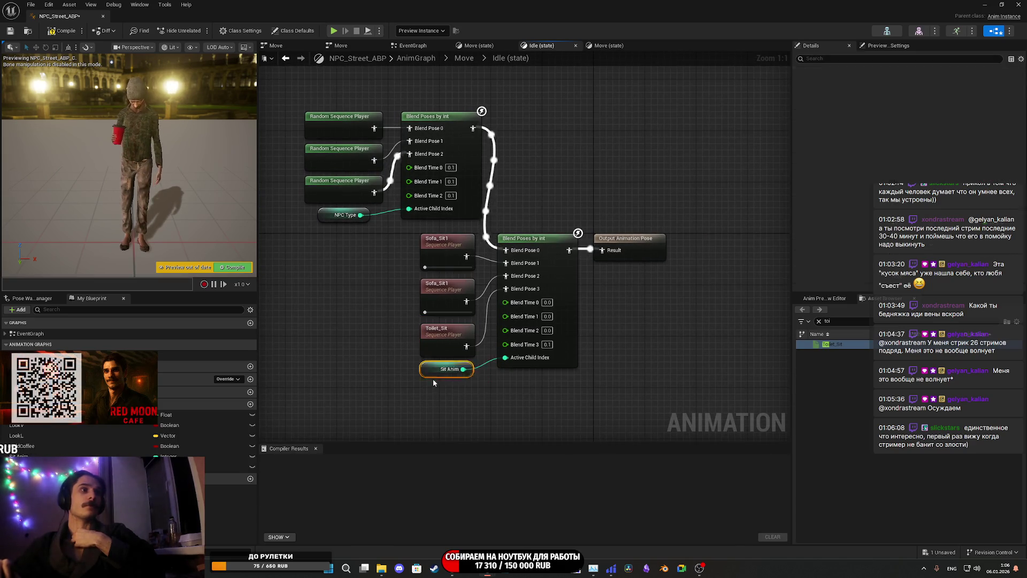
{"action": "left_click", "coordinate": [472, 415]}
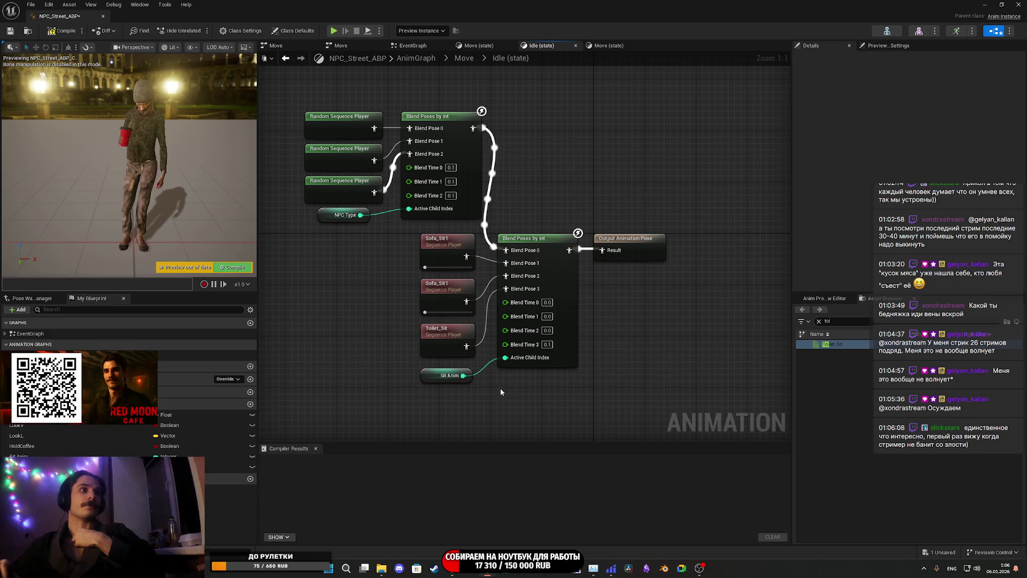
{"action": "left_click", "coordinate": [548, 345]}
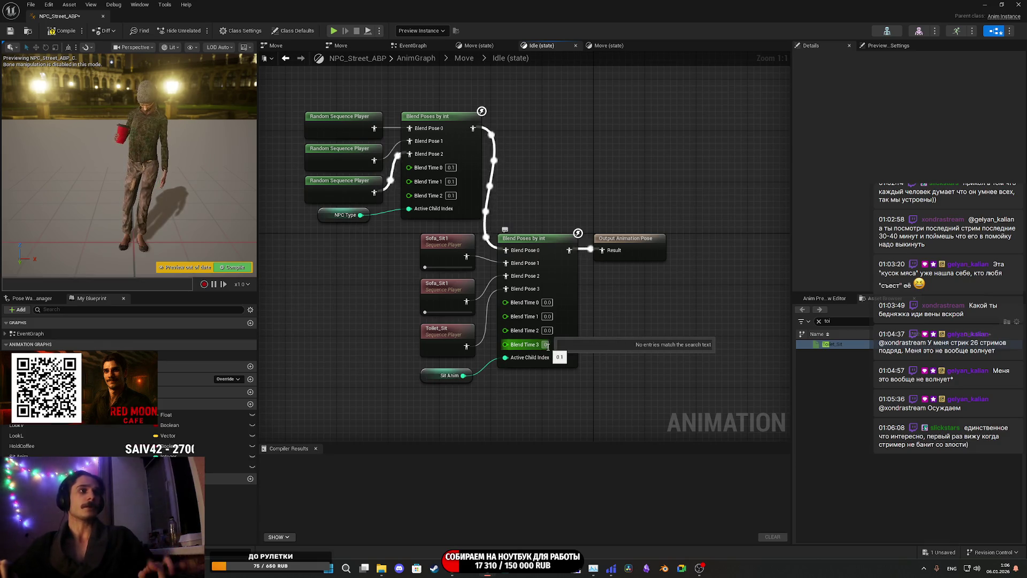
{"action": "left_click", "coordinate": [651, 370]}
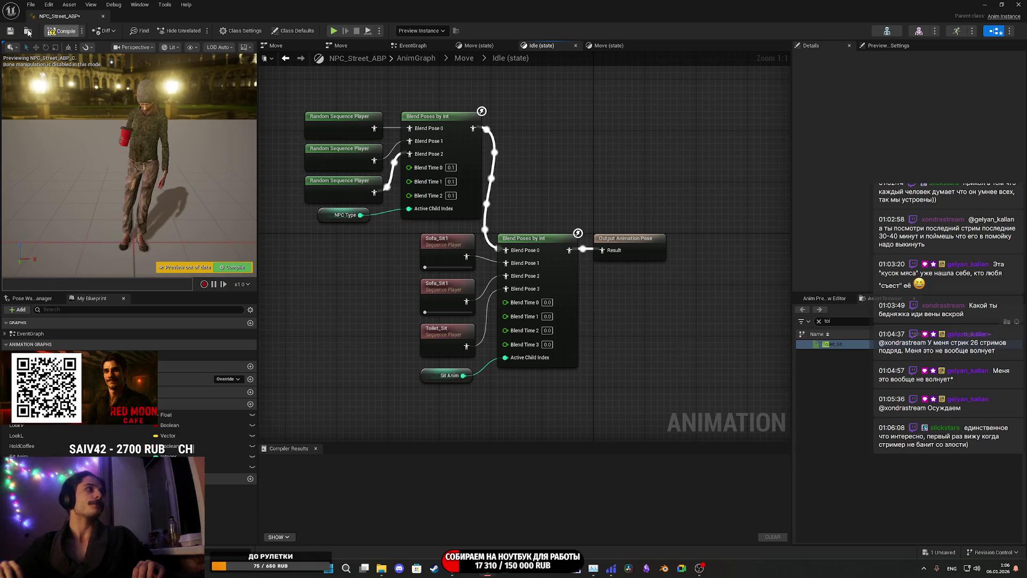
{"action": "left_click", "coordinate": [11, 32]}
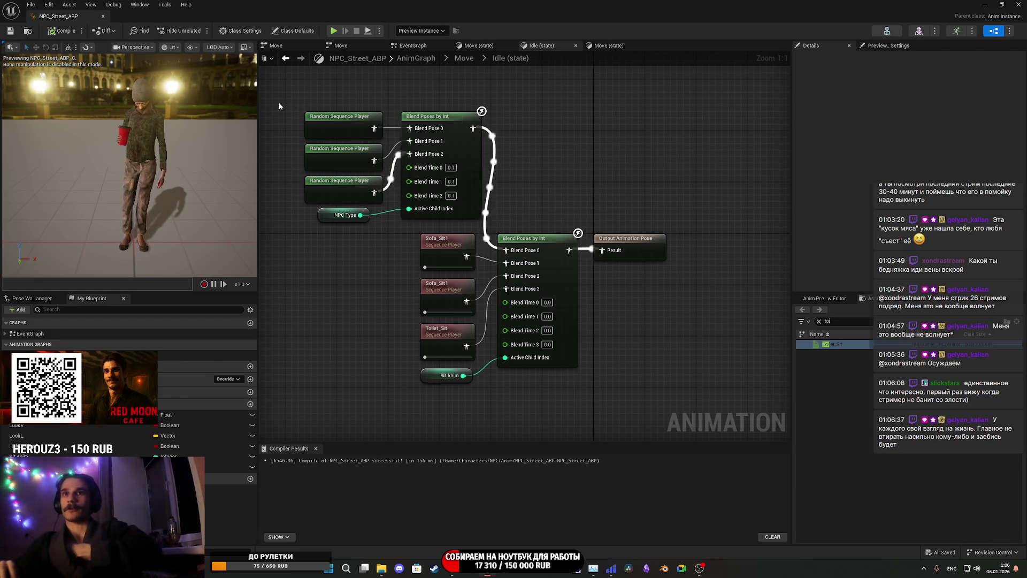
{"action": "left_click", "coordinate": [820, 321]}
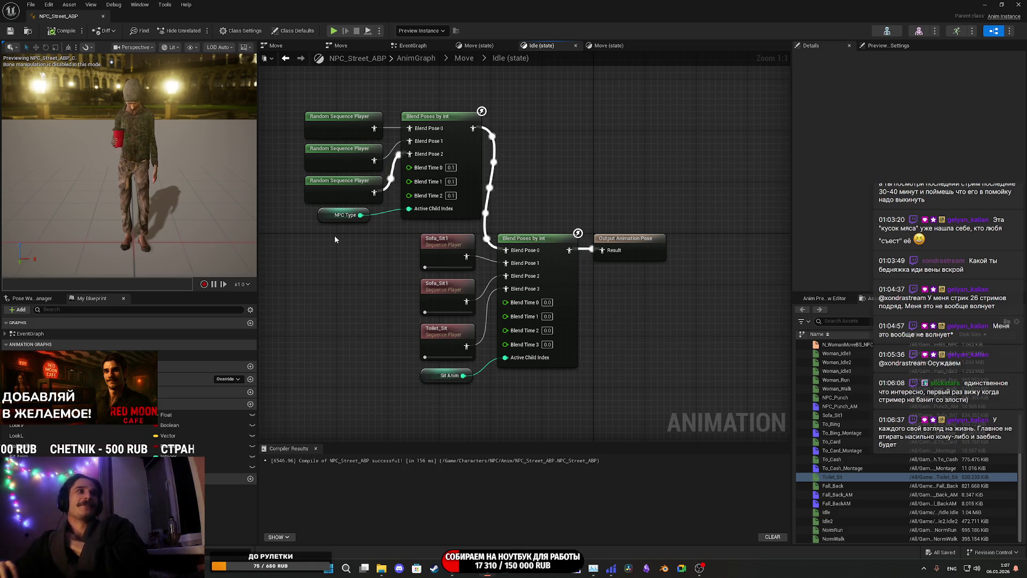
{"action": "left_click_drag", "start_coordinate": [291, 231], "coordinate": [490, 107]}
{"action": "mouse_move", "coordinate": [472, 197]}
{"action": "left_mouse_down"}
{"action": "mouse_move", "coordinate": [563, 197]}
{"action": "mouse_move", "coordinate": [554, 176]}
{"action": "mouse_move", "coordinate": [447, 191]}
{"action": "mouse_move", "coordinate": [458, 191]}
{"action": "left_mouse_up"}
{"action": "left_click", "coordinate": [591, 183]}
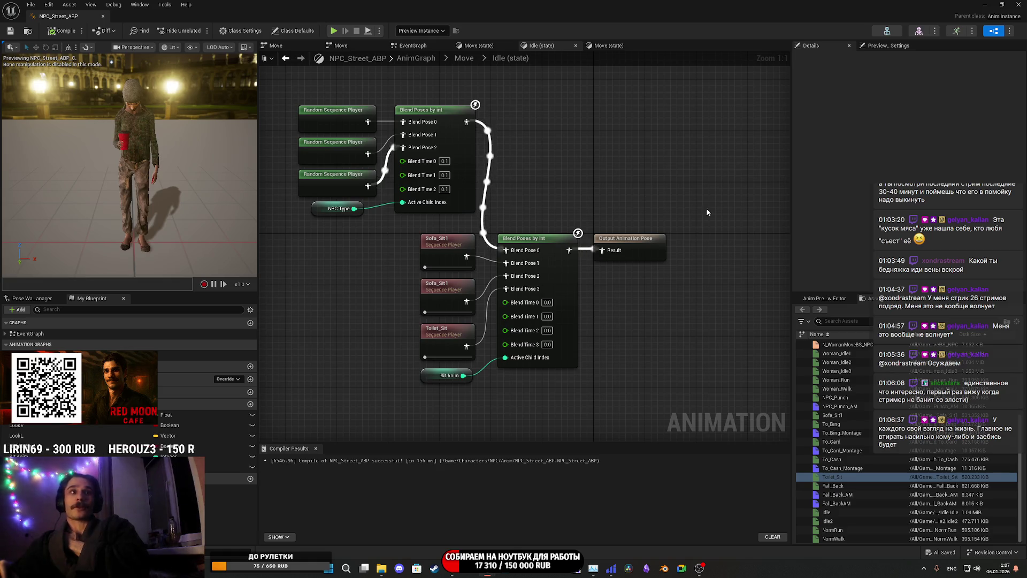
{"action": "left_click_drag", "start_coordinate": [550, 440], "coordinate": [289, 97]}
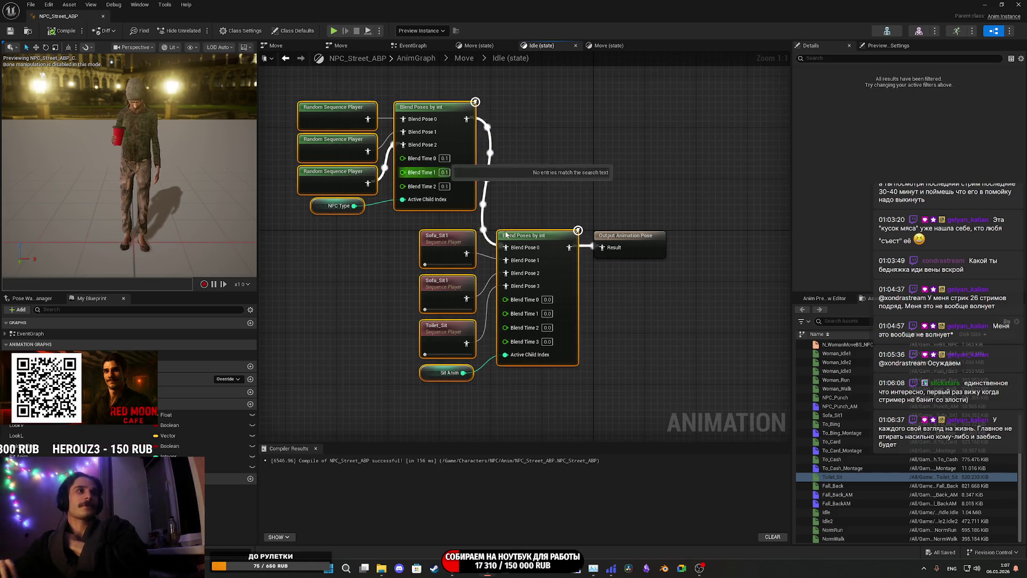
{"action": "mouse_move", "coordinate": [565, 263]}
{"action": "left_mouse_down"}
{"action": "mouse_move", "coordinate": [566, 292]}
{"action": "mouse_move", "coordinate": [566, 260]}
{"action": "left_mouse_up"}
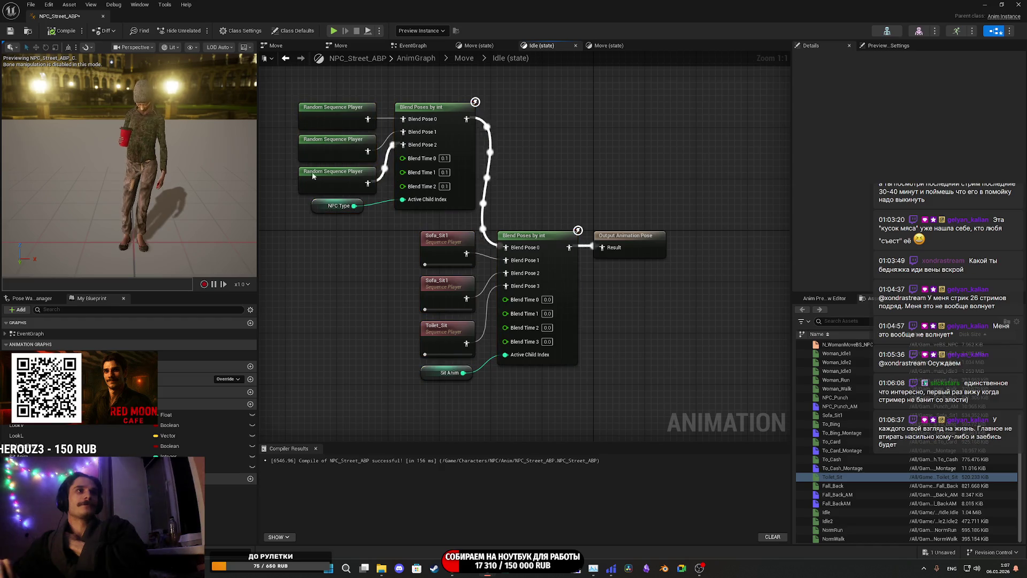
{"action": "key", "text": "ctrl+s"}
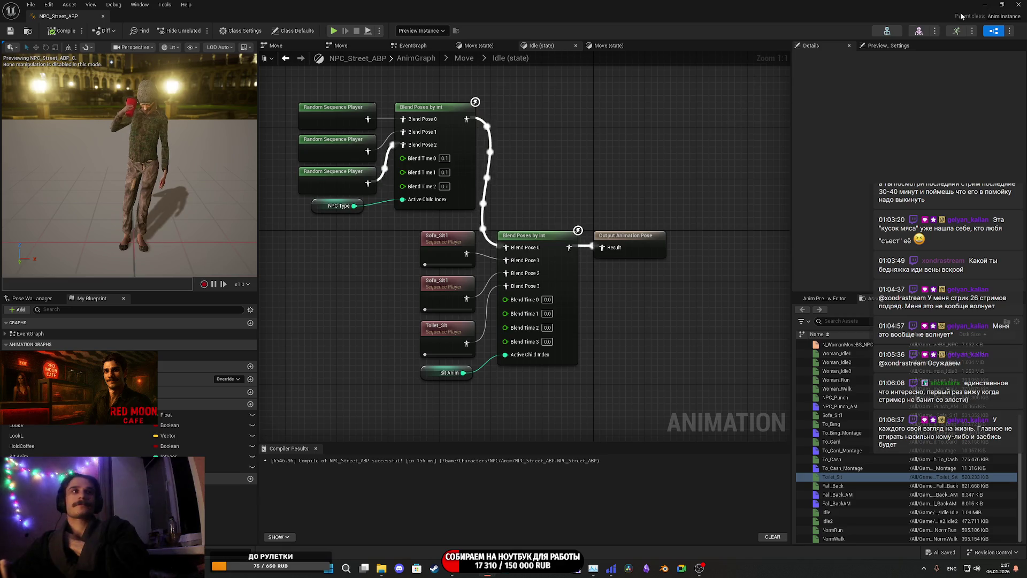
{"action": "key", "text": "alt+Tab"}
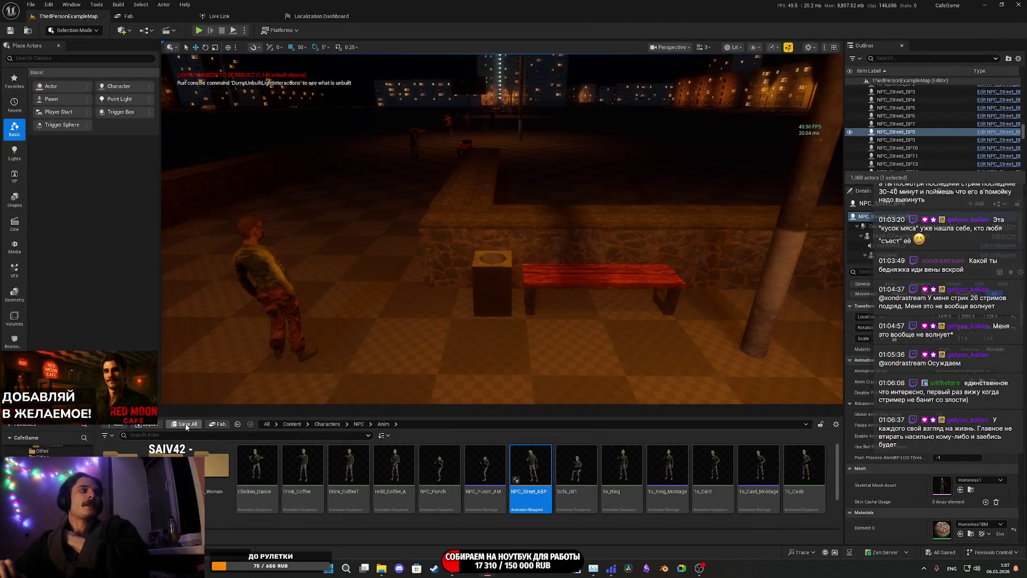
{"action": "left_click_drag", "start_coordinate": [531, 271], "coordinate": [436, 151]}
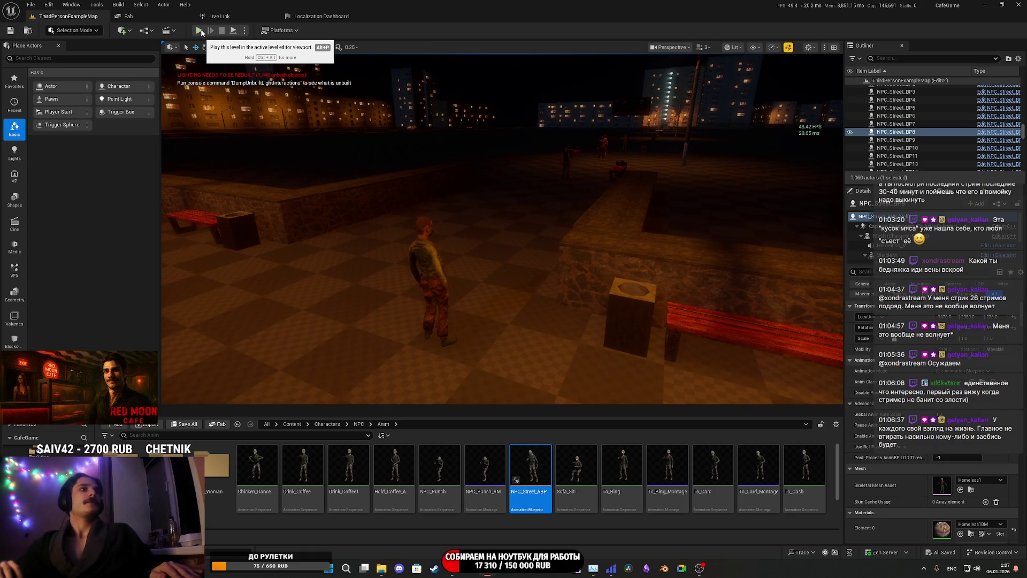
{"action": "left_click", "coordinate": [200, 30]}
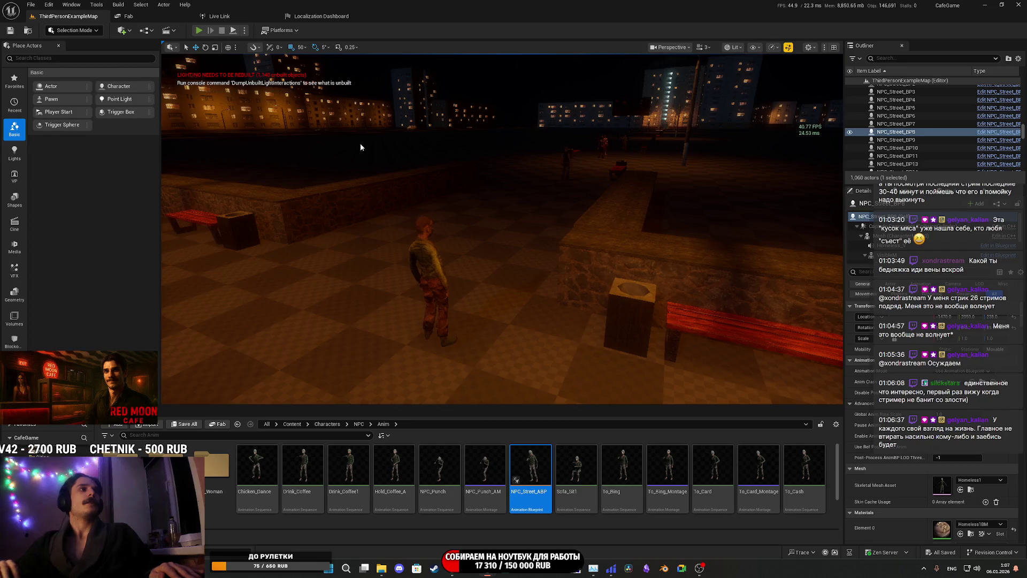
{"action": "key", "text": "F11"}
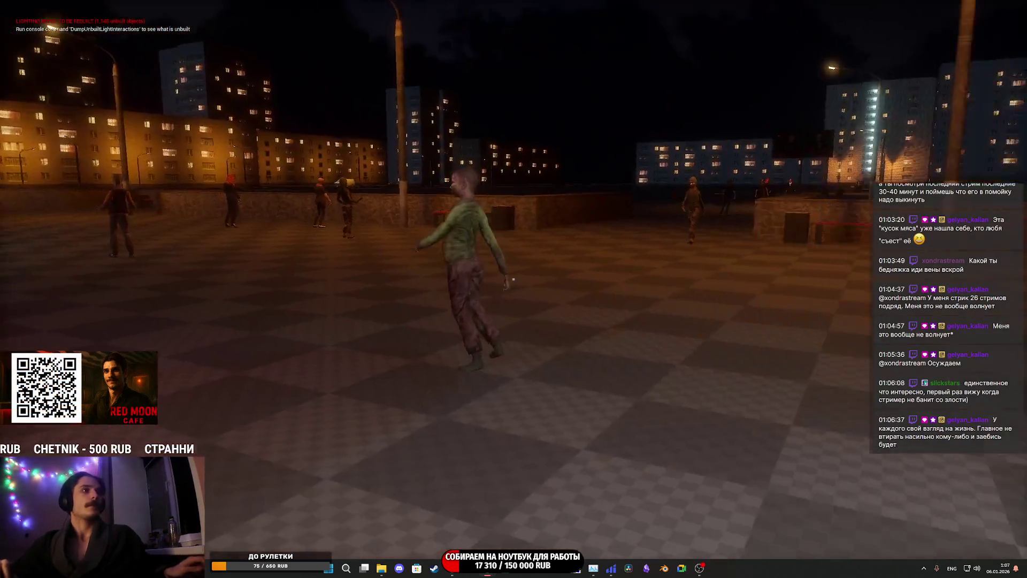
{"action": "key", "text": "w"}
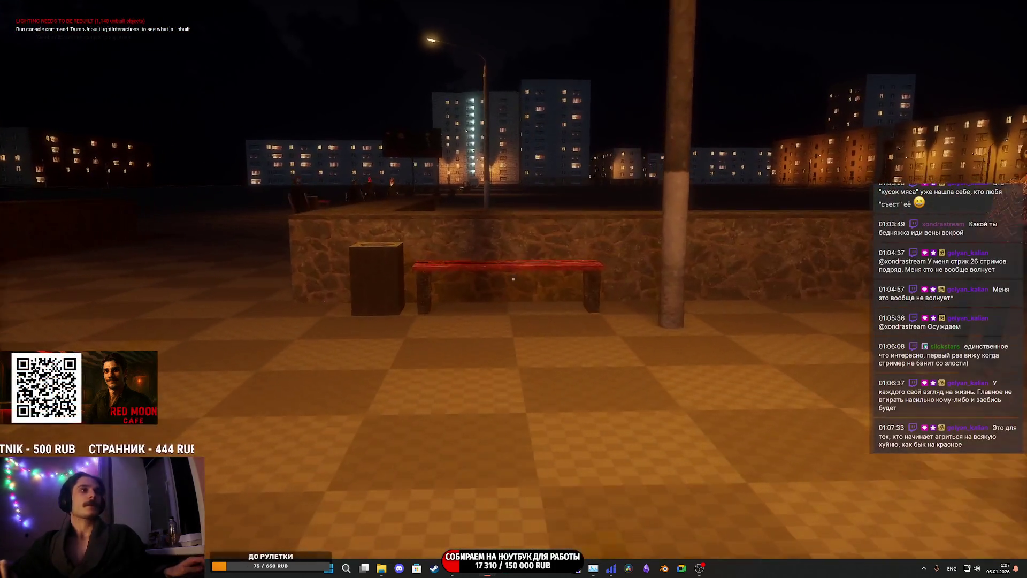
{"action": "key", "text": "e"}
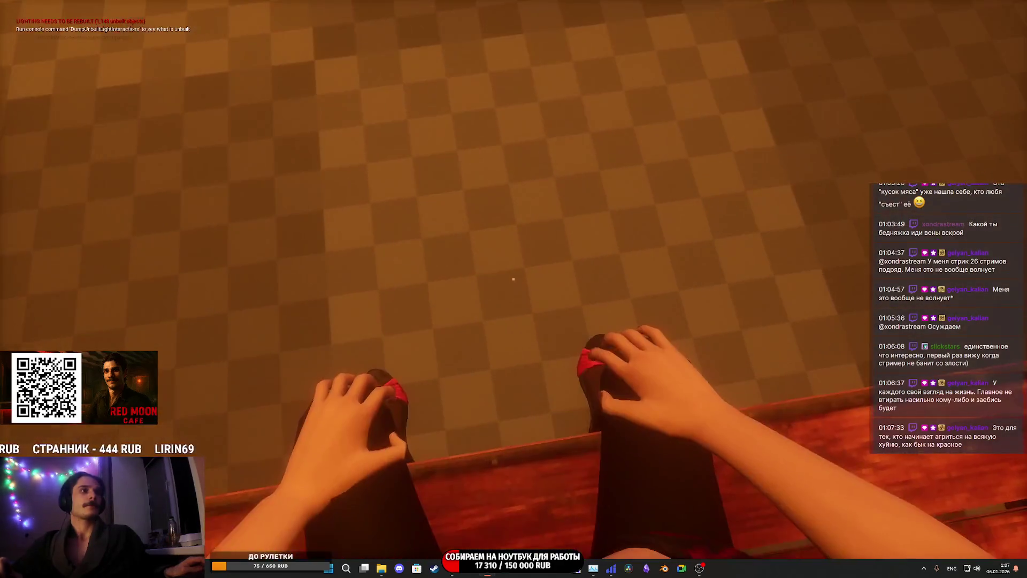
{"action": "key", "text": "e"}
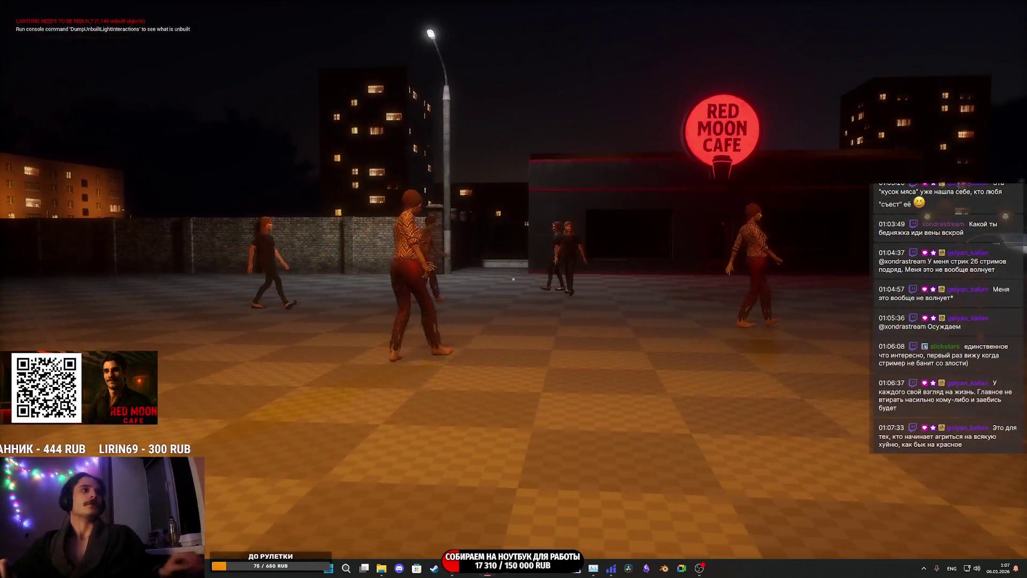
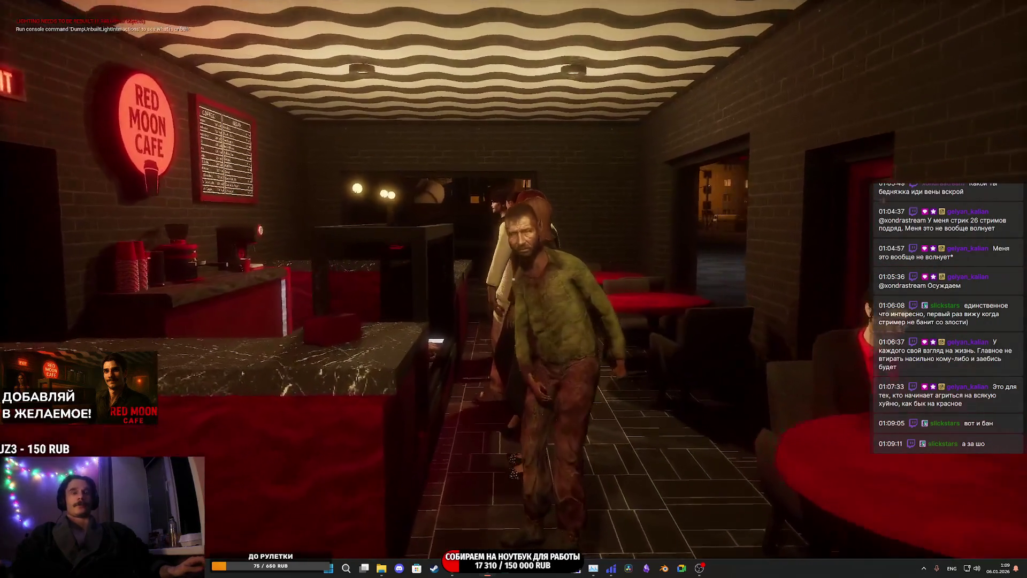
{"action": "key", "text": "w"}
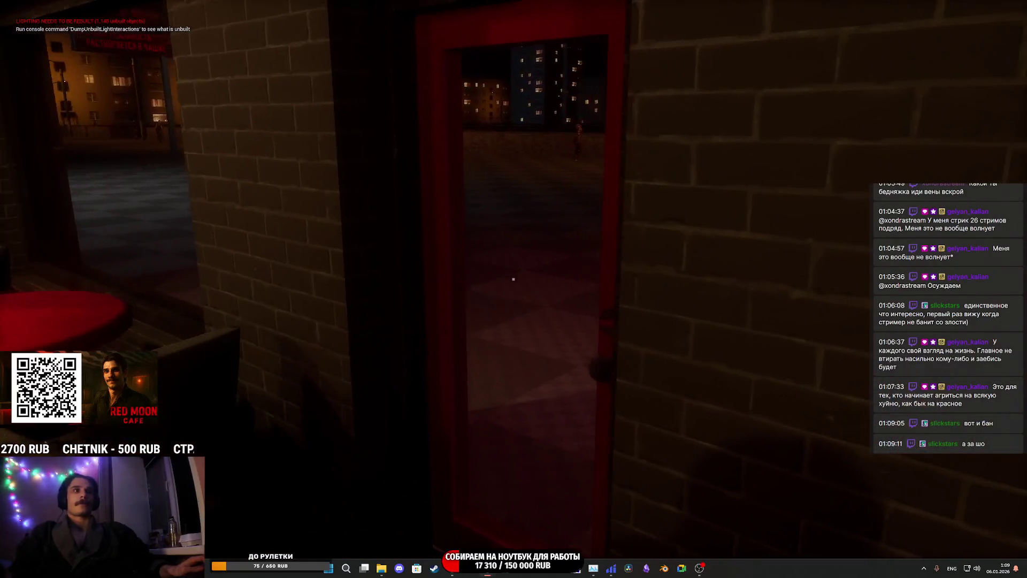
{"action": "key", "text": "w"}
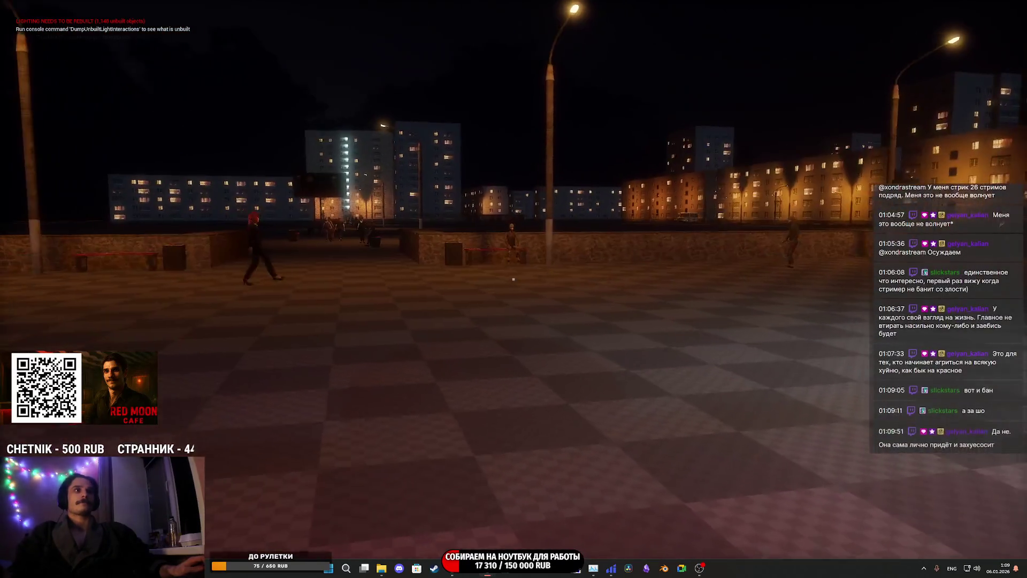